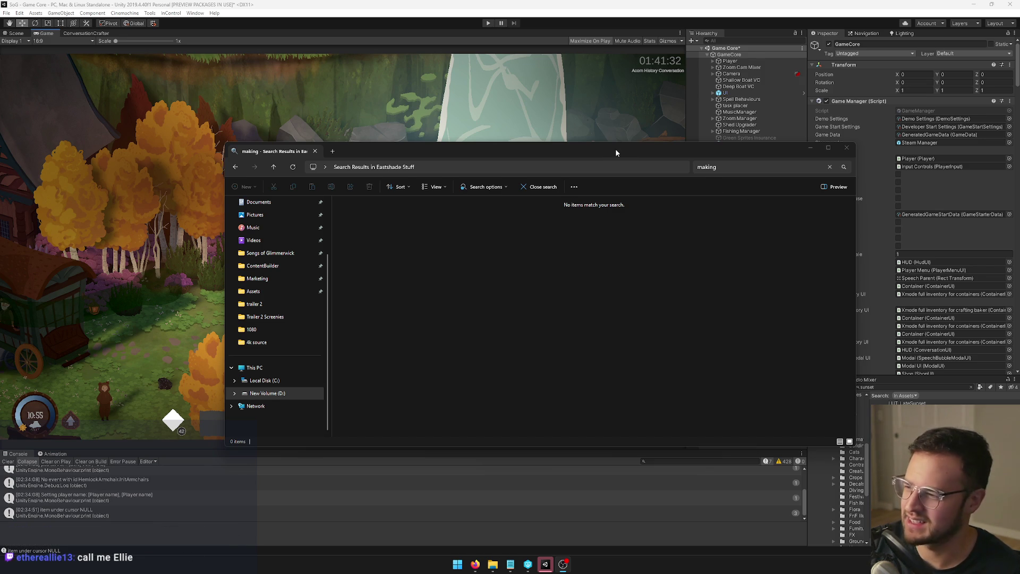
# Step: Close the empty File Explorer search results for 'making' to reveal Unity again
pyautogui.moveTo(616, 148)
pyautogui.mouseDown()
pyautogui.moveTo(550, 152)
pyautogui.moveTo(607, 153)
pyautogui.mouseUp()
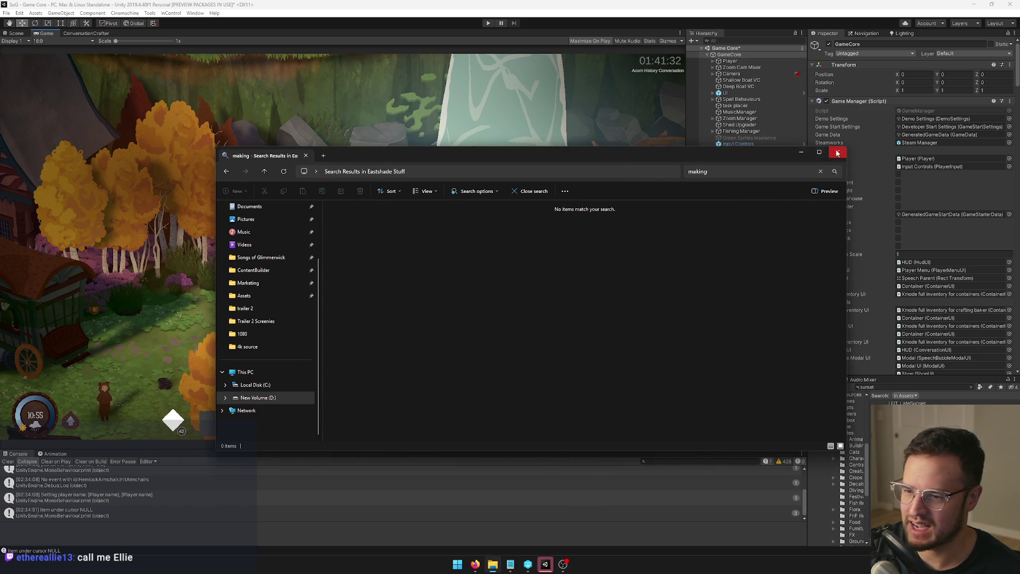
pyautogui.click(838, 152)
pyautogui.moveTo(480, 569)
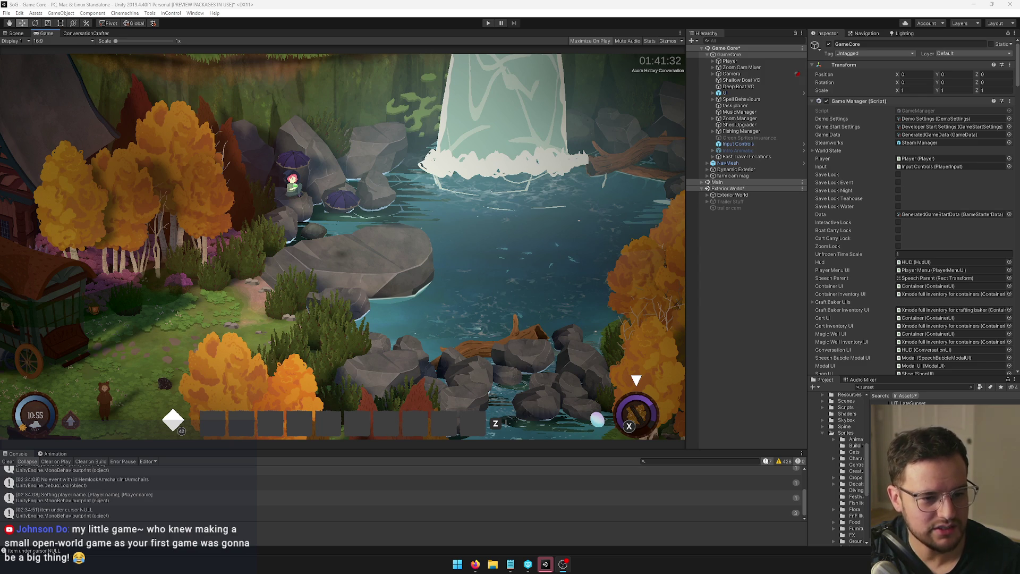
pyautogui.moveTo(476, 564)
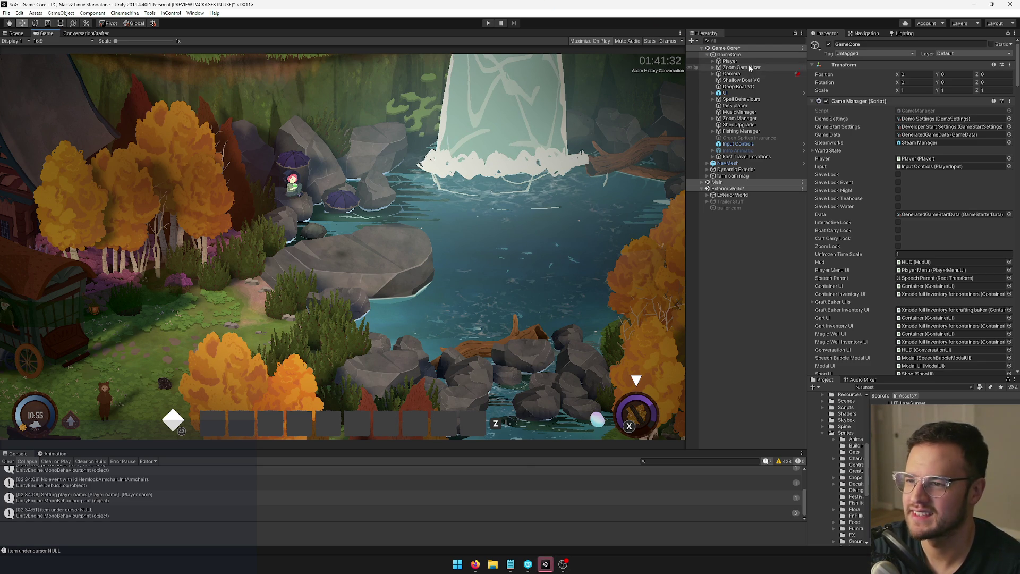
# Step: Select the Player object to view its Character Controller and Player script components
pyautogui.click(734, 62)
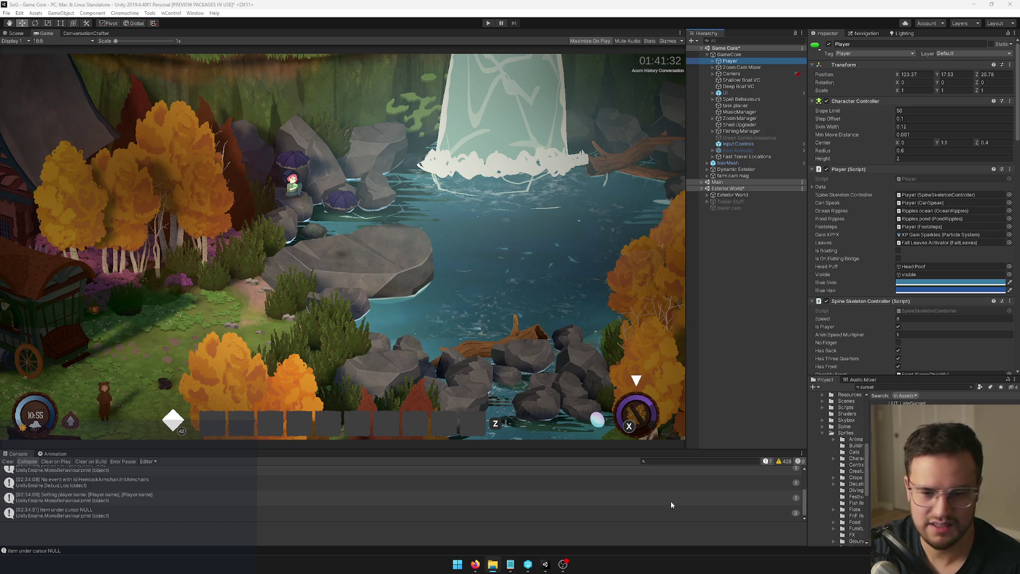
# Step: Start a Windows search for an installed app
pyautogui.click(457, 564)
# Step: Launch 7-Zip File Manager from the Start search and move its window right
pyautogui.write('7z')
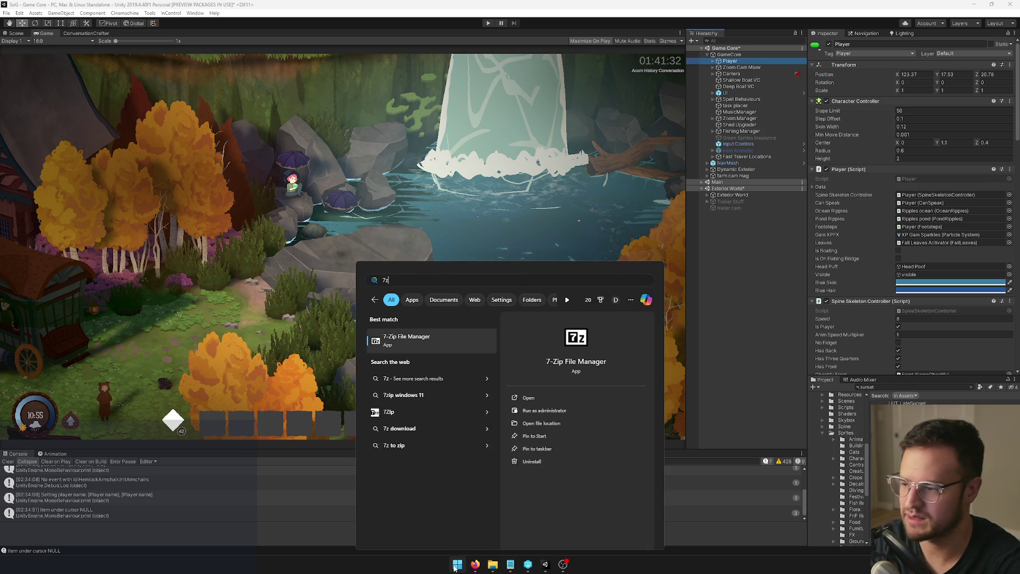
pyautogui.press('Return')
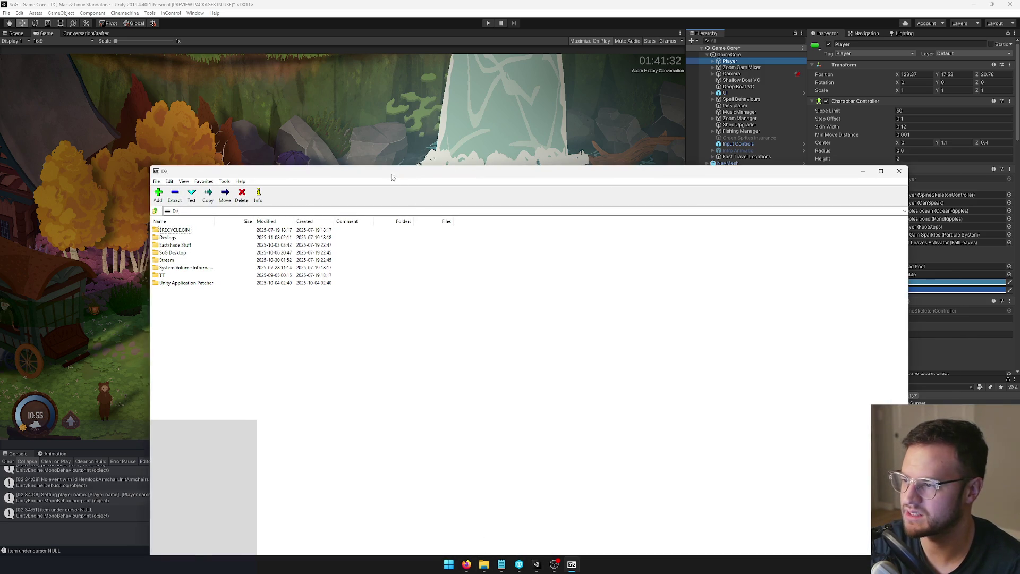
pyautogui.moveTo(394, 174); pyautogui.dragTo(587, 181)
# Step: Open and close the File menu, reposition the window, then open and cancel Add to Archive
pyautogui.click(350, 188)
pyautogui.click(363, 200)
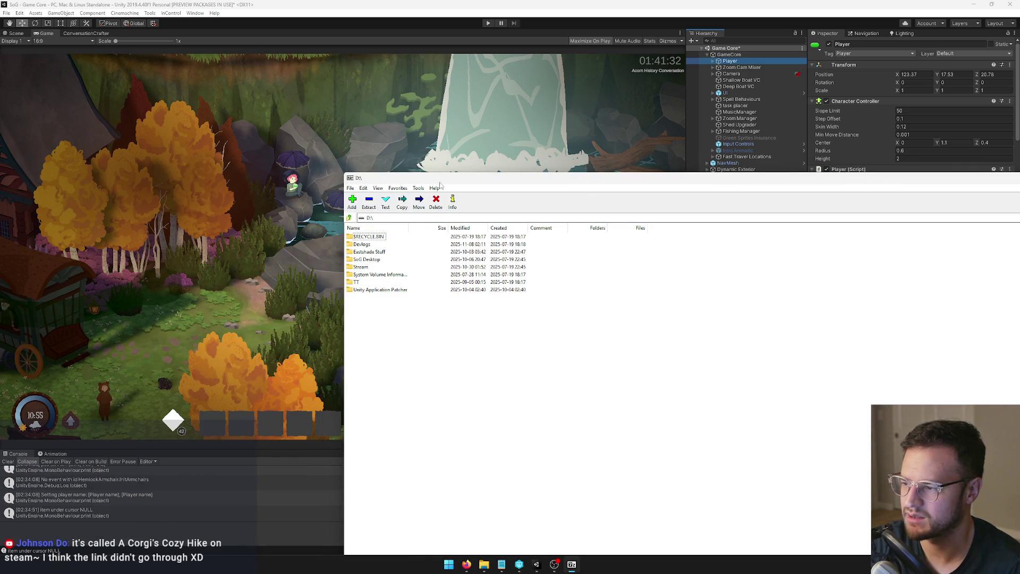
pyautogui.moveTo(494, 180)
pyautogui.mouseDown()
pyautogui.moveTo(582, 196)
pyautogui.moveTo(963, 384)
pyautogui.moveTo(1017, 349)
pyautogui.mouseUp()
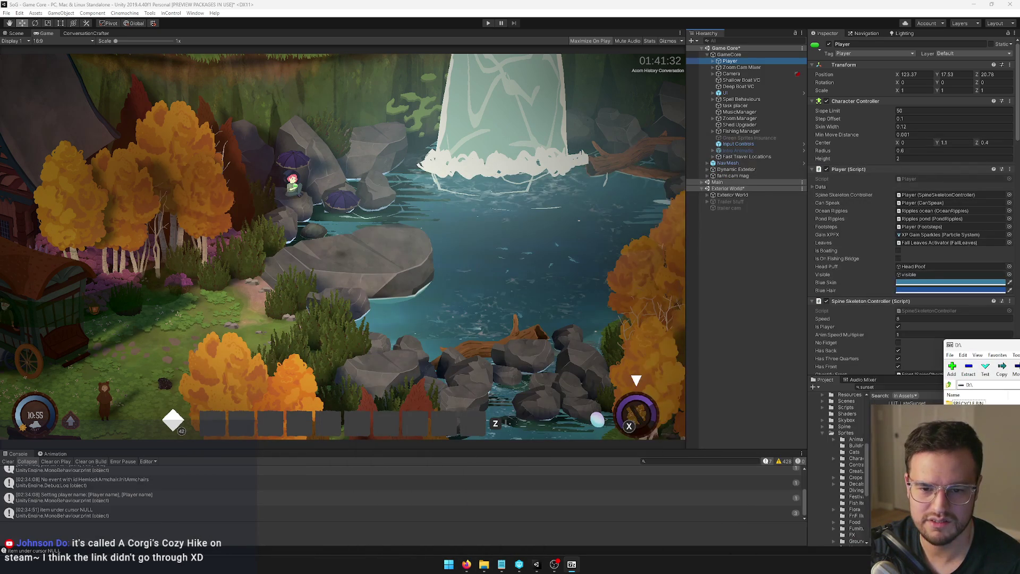
pyautogui.click(951, 367)
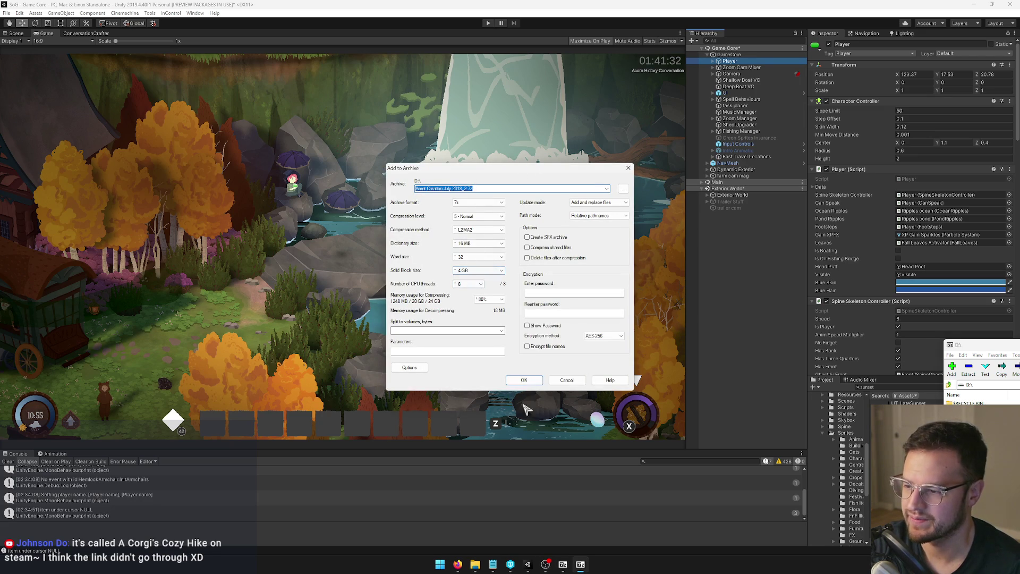
pyautogui.click(567, 380)
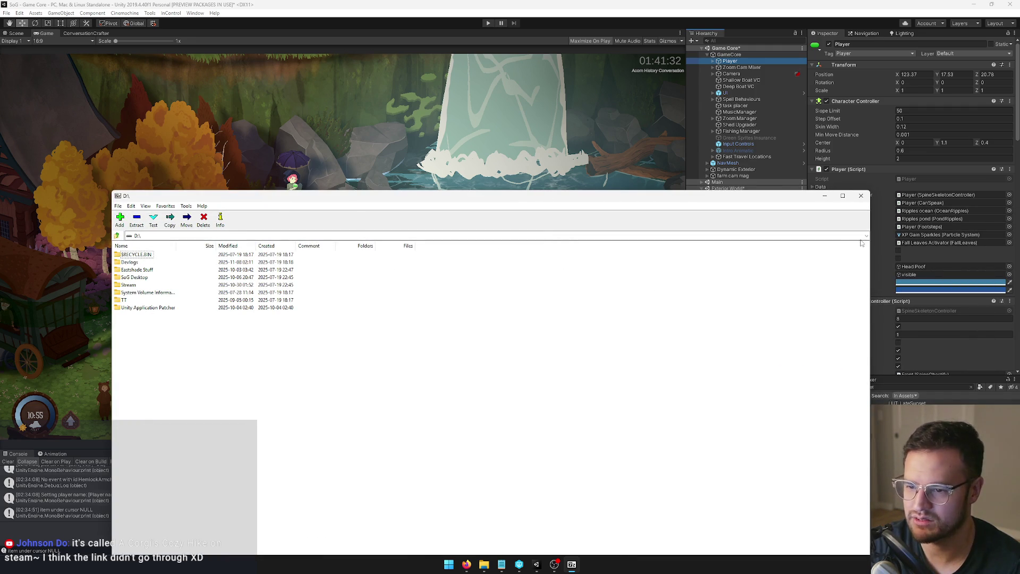
# Step: Switch 7-Zip to the C: drive and paste the path to go to the Downloads folder
pyautogui.click(866, 235)
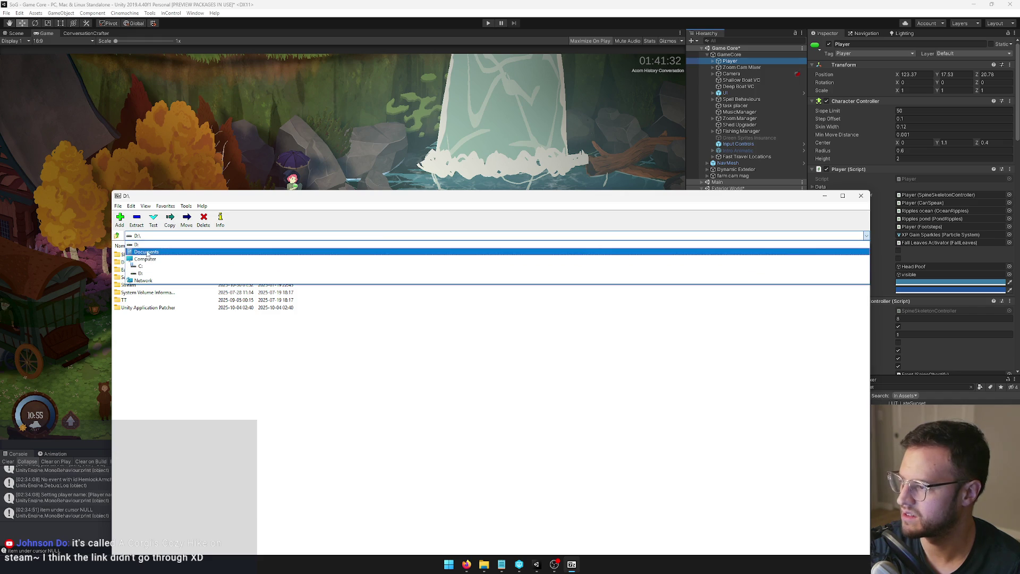
pyautogui.click(152, 267)
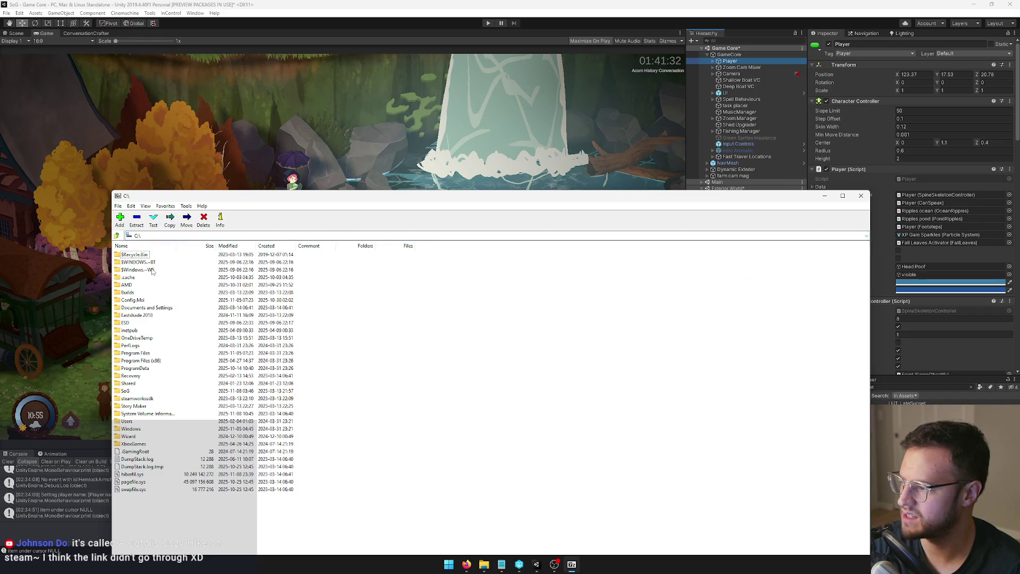
pyautogui.press('super+e')
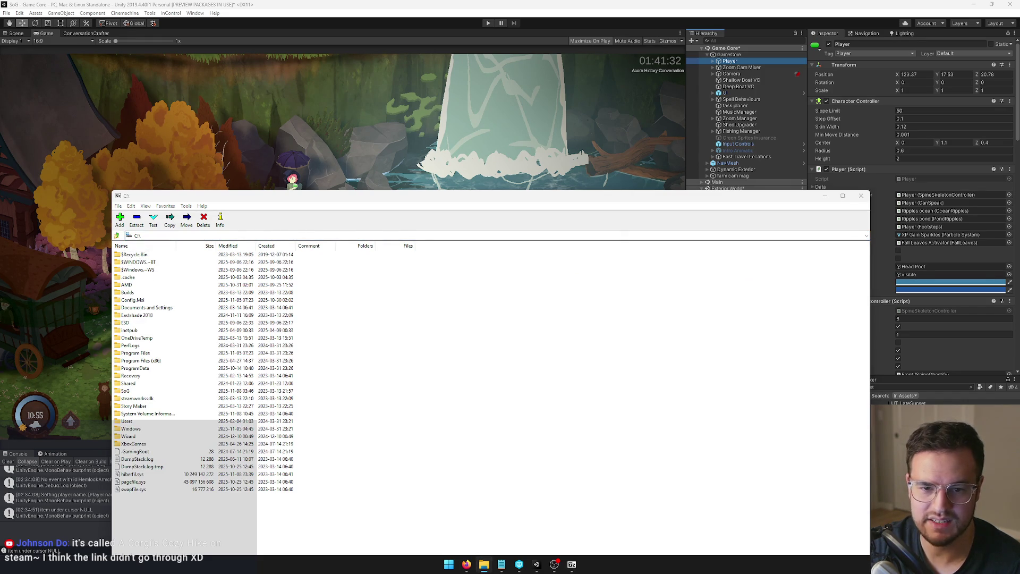
pyautogui.click(191, 236)
pyautogui.write('C:\\Users\\DJWei\\Downloads')
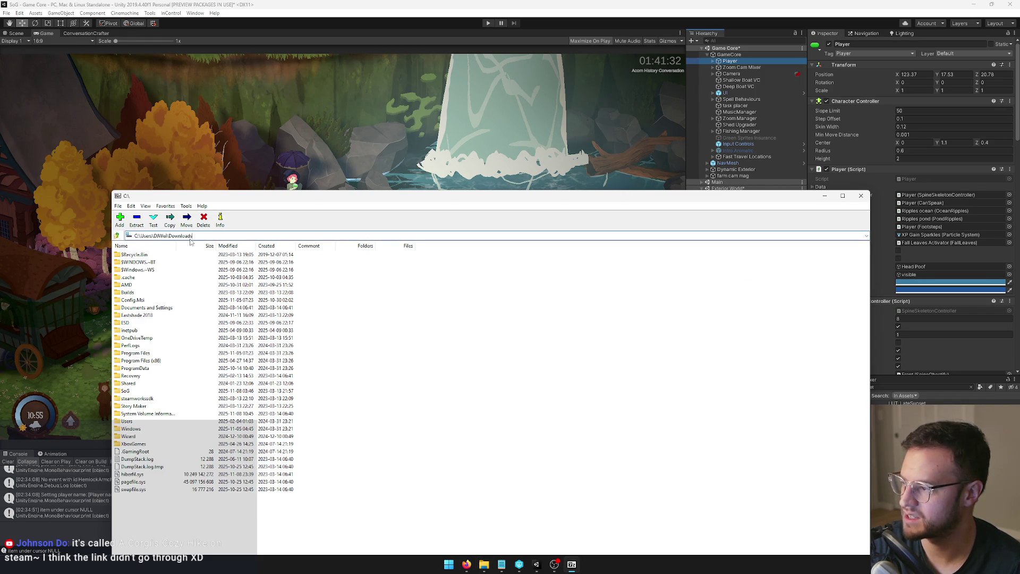
pyautogui.press('Return')
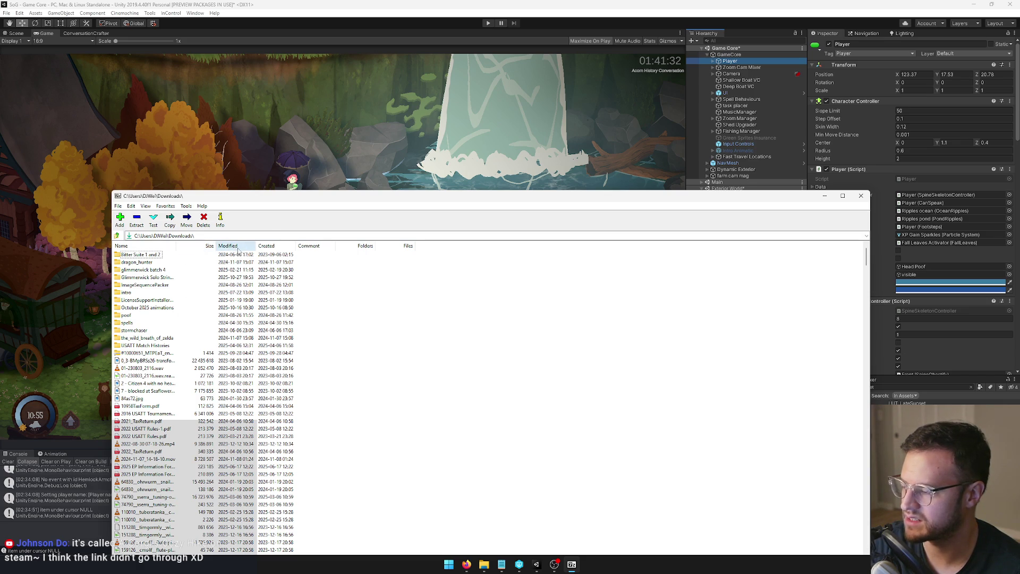
# Step: Sort Downloads by creation date, newest first, and open Asset Creation July 2018.7z
pyautogui.click(266, 246)
pyautogui.click(270, 247)
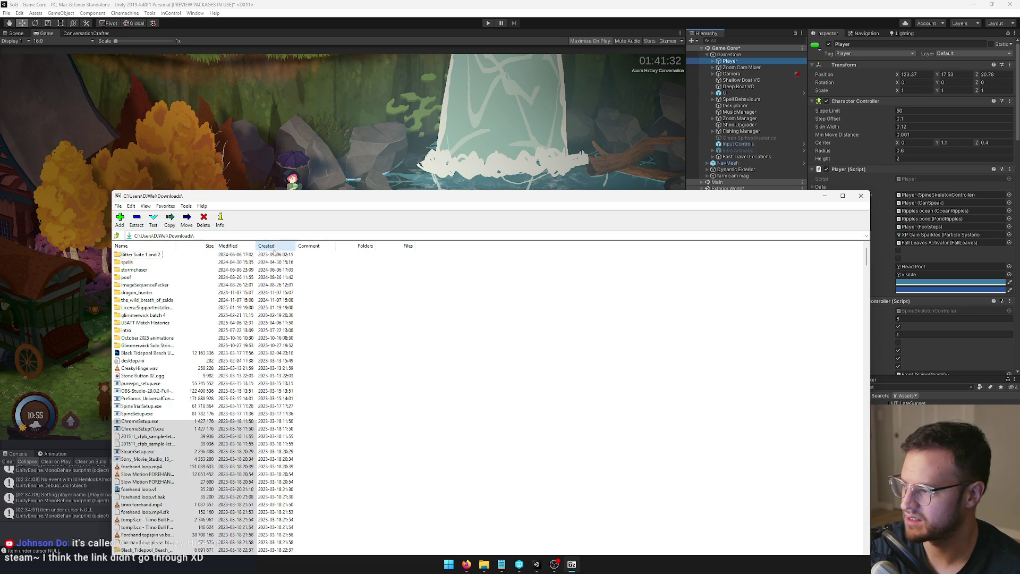
pyautogui.click(272, 247)
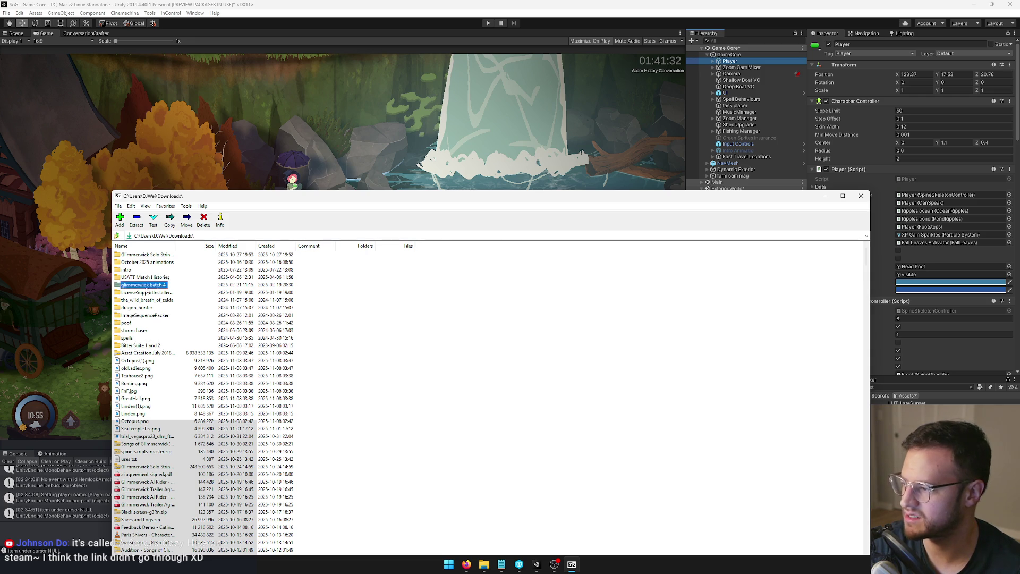
pyautogui.press('Down')
pyautogui.doubleClick(156, 354)
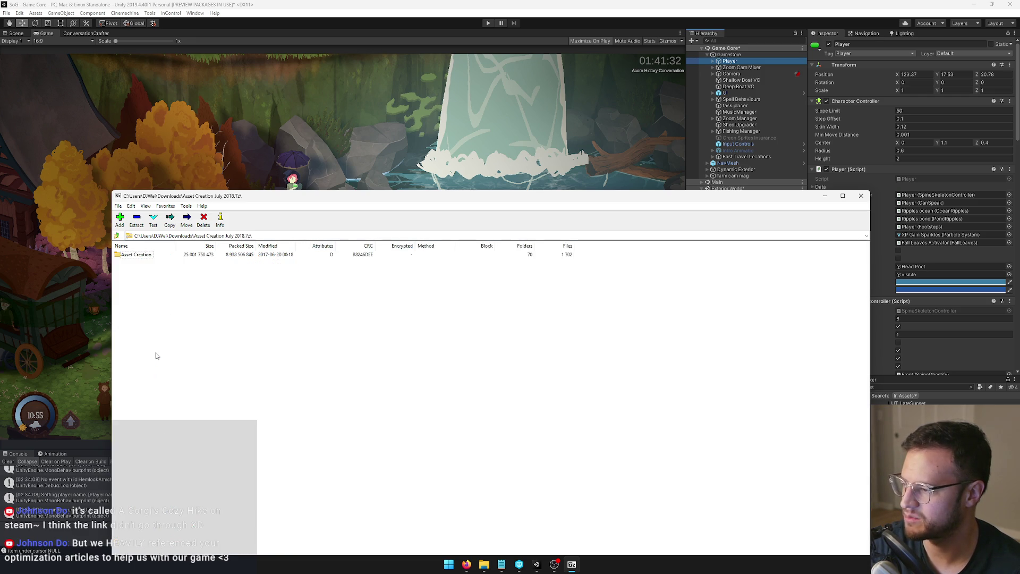
# Step: Open the archive's Asset Creation folder and then its 3d subfolder
pyautogui.click(143, 257)
pyautogui.doubleClick(142, 256)
pyautogui.moveTo(141, 195); pyautogui.dragTo(197, 119)
pyautogui.doubleClick(181, 179)
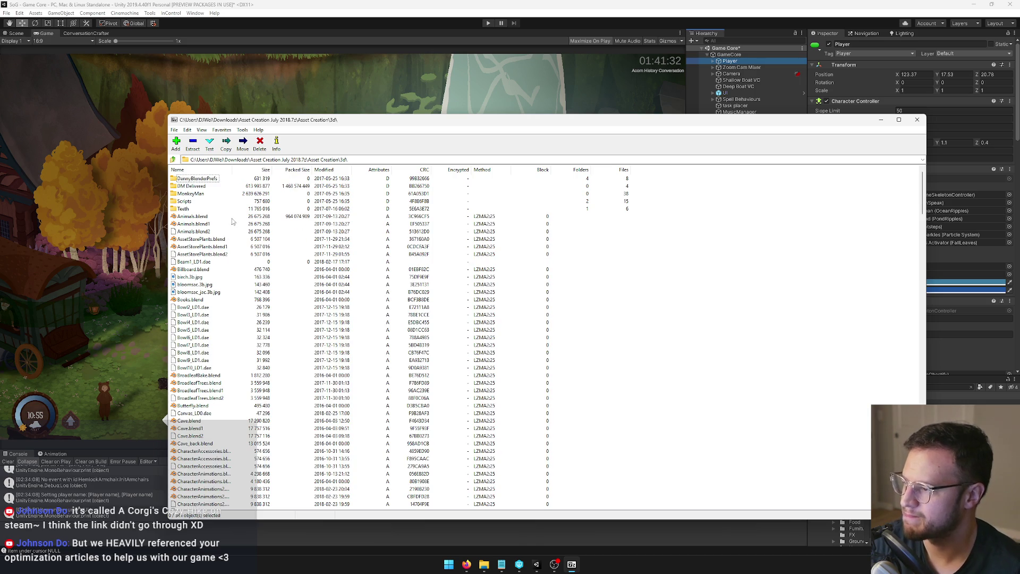
pyautogui.click(174, 159)
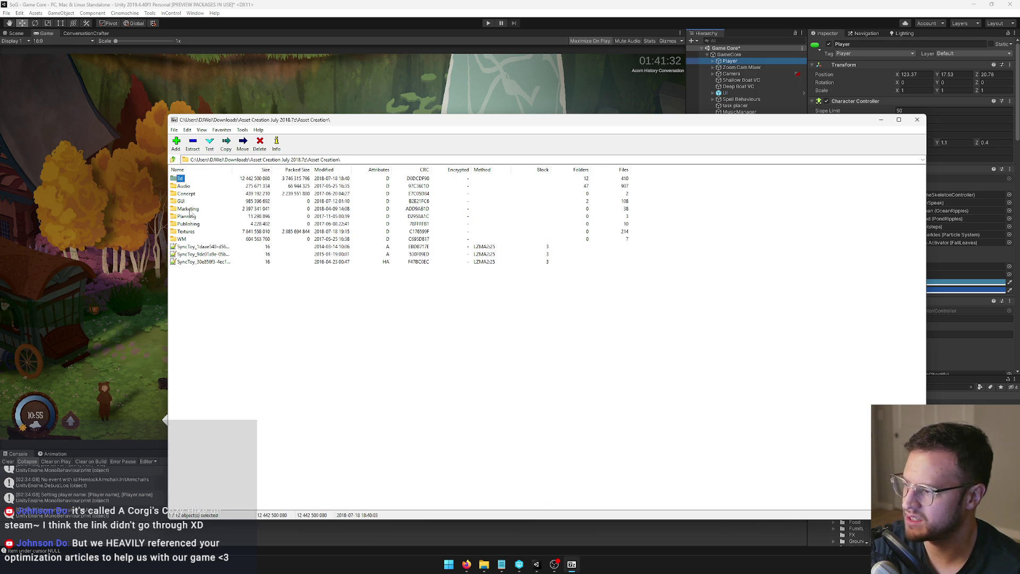
pyautogui.doubleClick(184, 181)
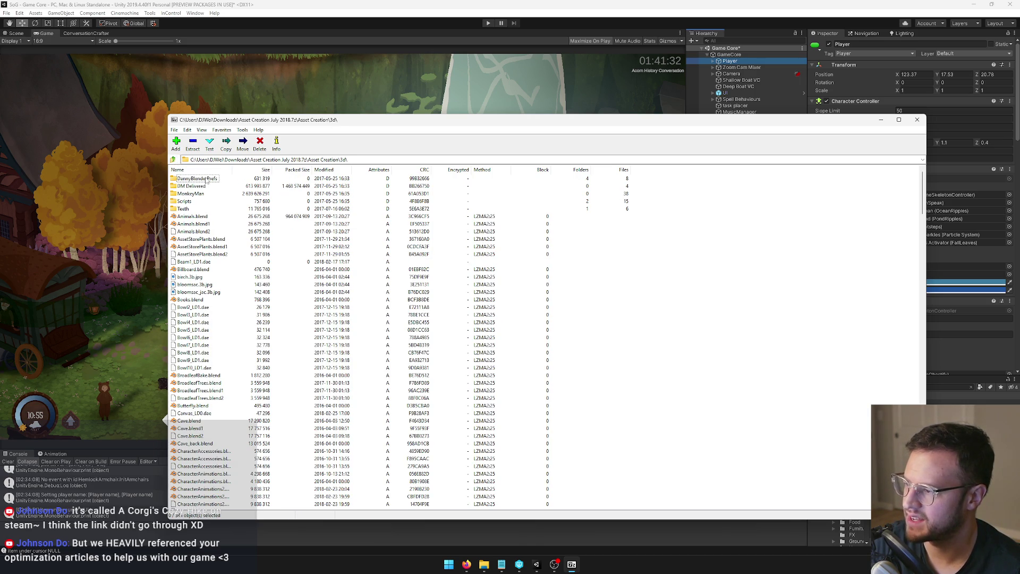
# Step: Select Cave.blend in the 3d folder, then minimise 7-Zip to return to Unity
pyautogui.click(209, 241)
pyautogui.press('c')
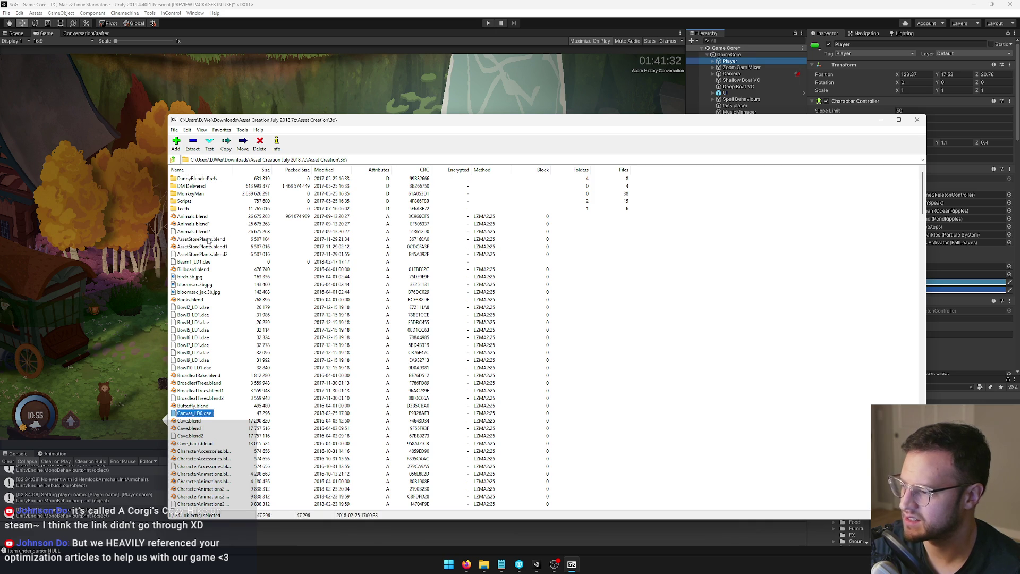
pyautogui.scroll(-2, 213, 342)
pyautogui.click(200, 376)
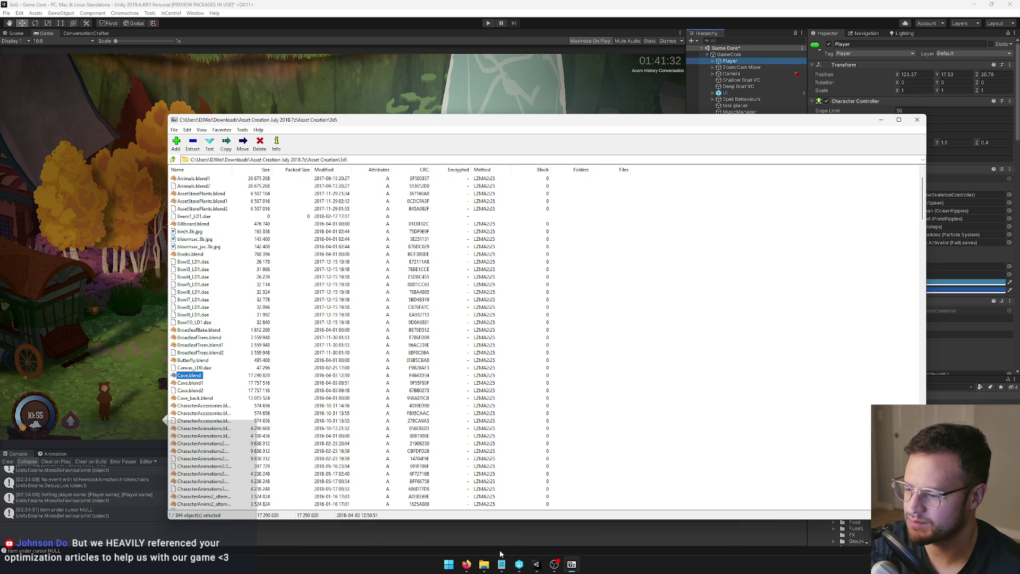
pyautogui.moveTo(424, 124); pyautogui.dragTo(486, 83)
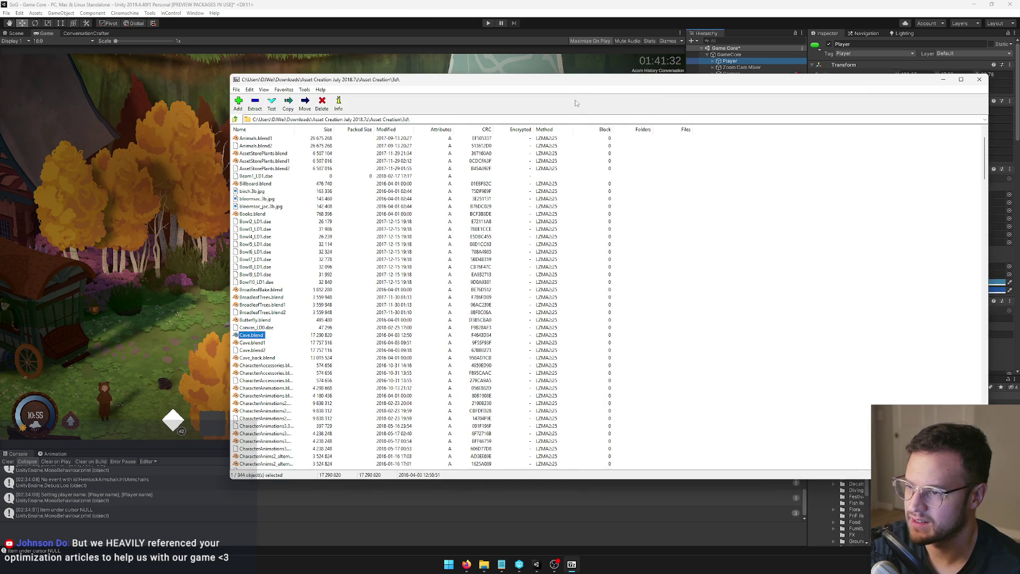
pyautogui.click(943, 79)
pyautogui.click(887, 387)
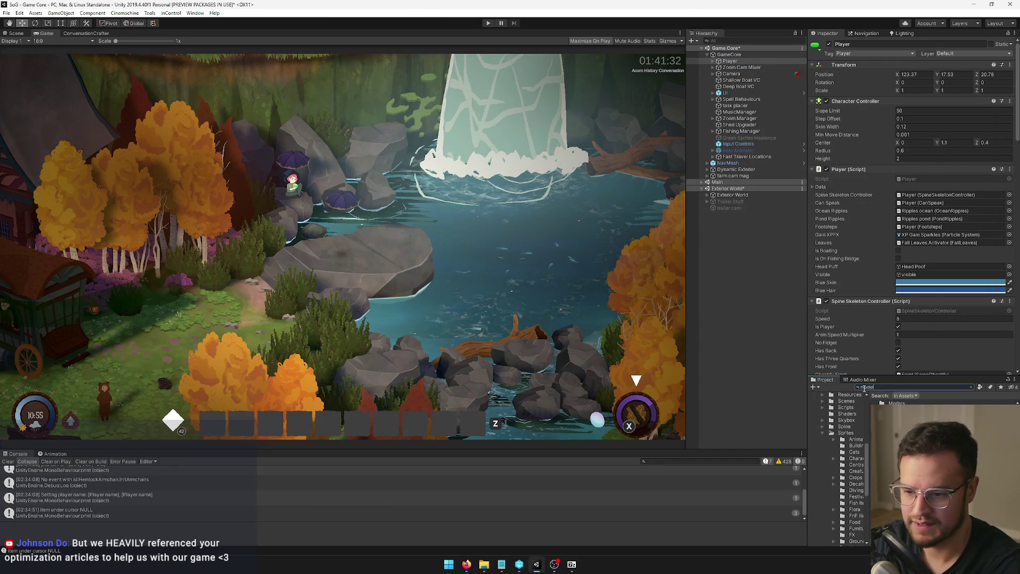
# Step: Open the Assets\Models folder in File Explorer using Show in Explorer
pyautogui.press('Down')
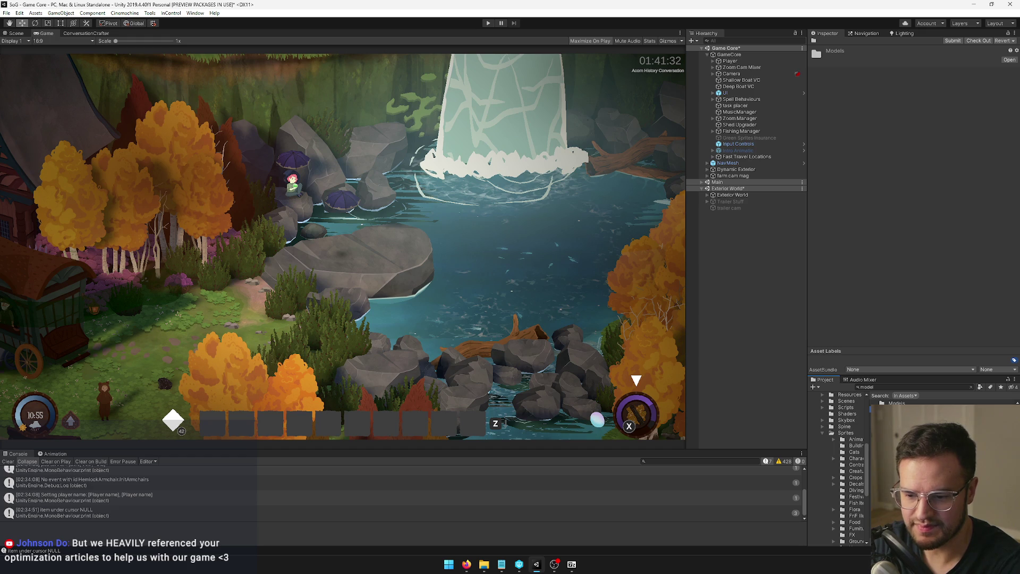
pyautogui.rightClick(887, 402)
pyautogui.click(914, 164)
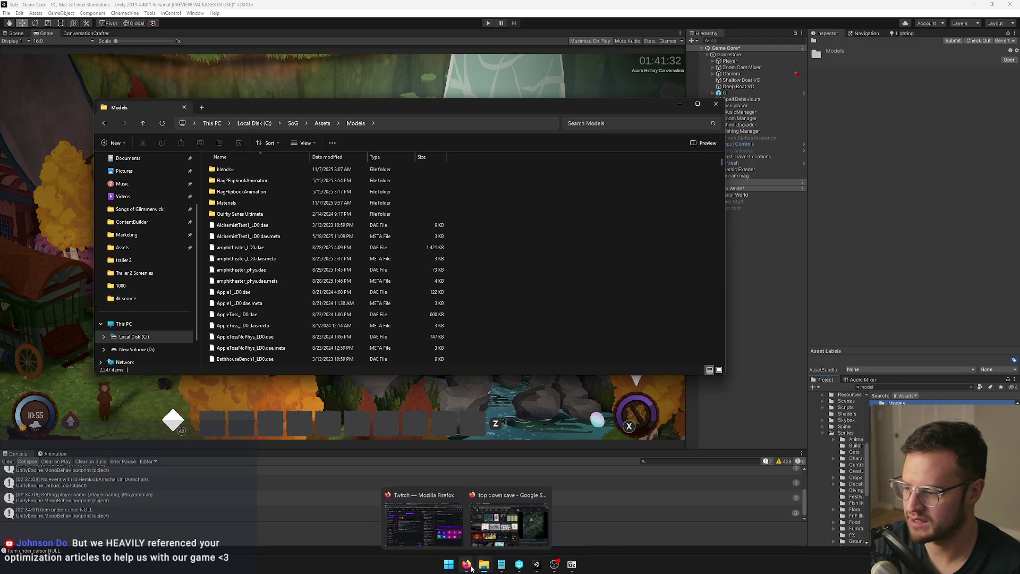
# Step: Drag Cave.blend from the archive into the project's Models folder to extract it
pyautogui.click(572, 564)
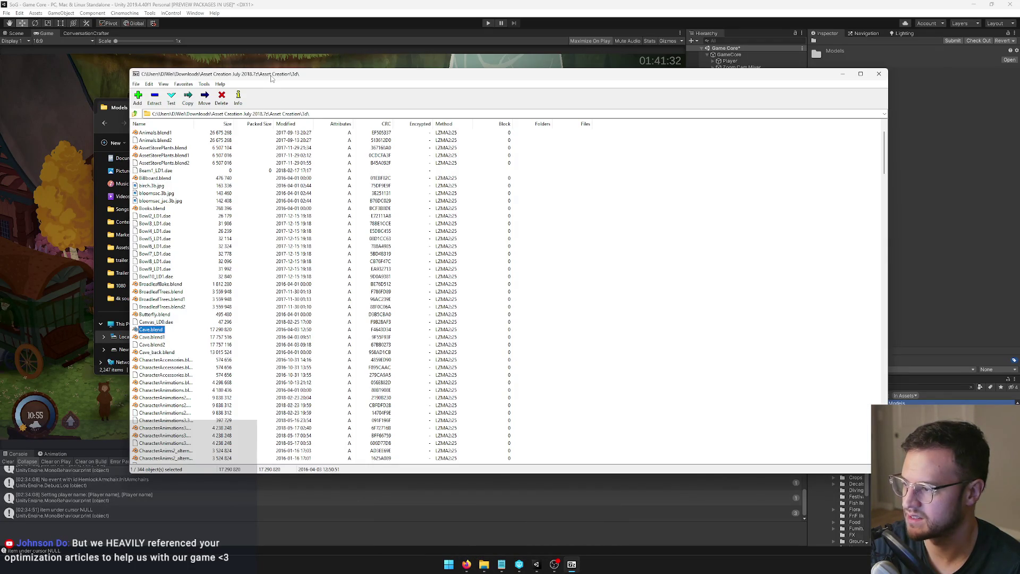
pyautogui.moveTo(271, 78); pyautogui.dragTo(688, 119)
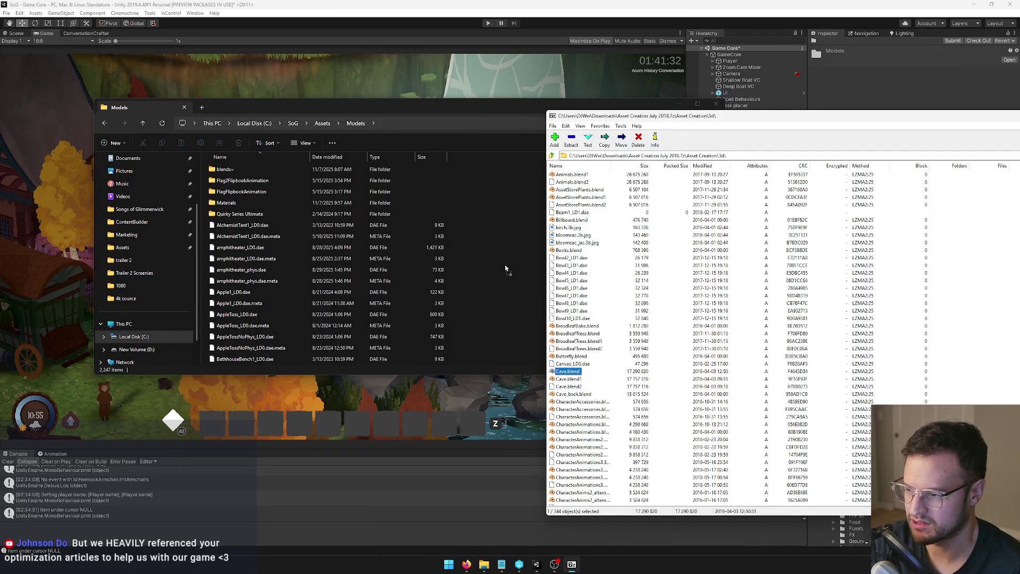
pyautogui.moveTo(506, 268); pyautogui.dragTo(505, 268)
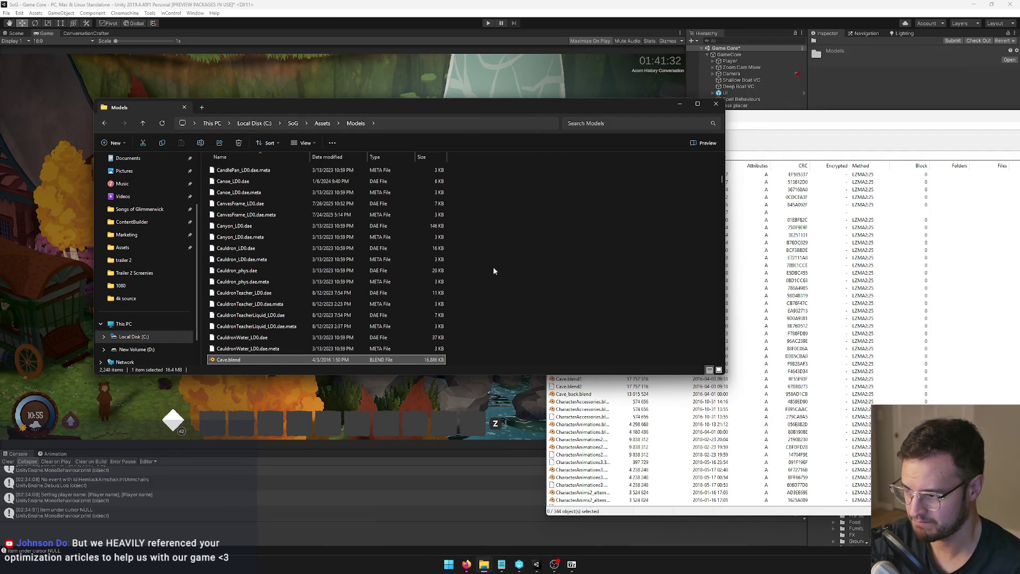
# Step: Scroll through the archive's 3d folder from the top, then bring the Models folder forward
pyautogui.moveTo(916, 124)
pyautogui.mouseDown()
pyautogui.moveTo(553, 225)
pyautogui.moveTo(684, 157)
pyautogui.mouseUp()
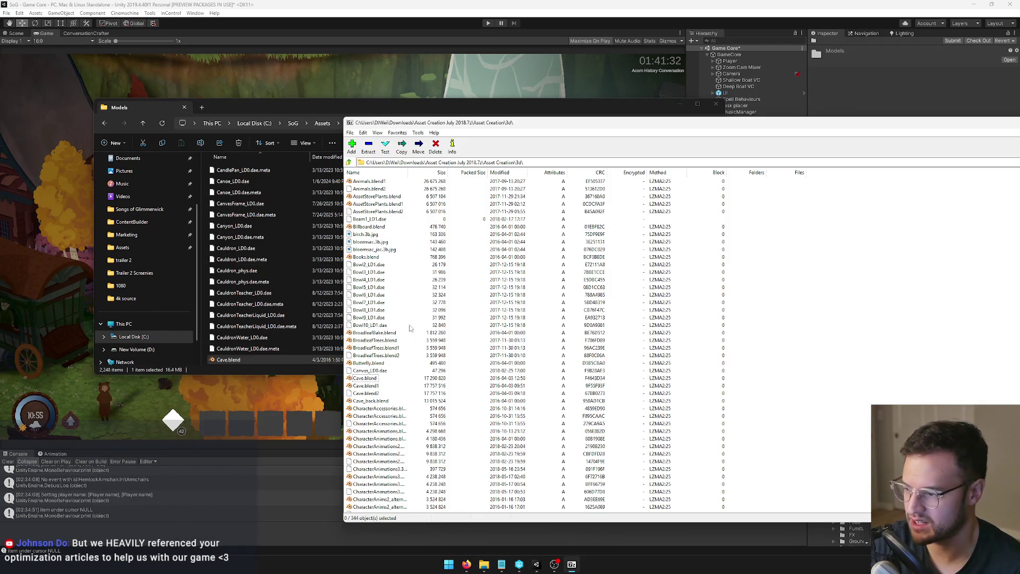
pyautogui.click(394, 349)
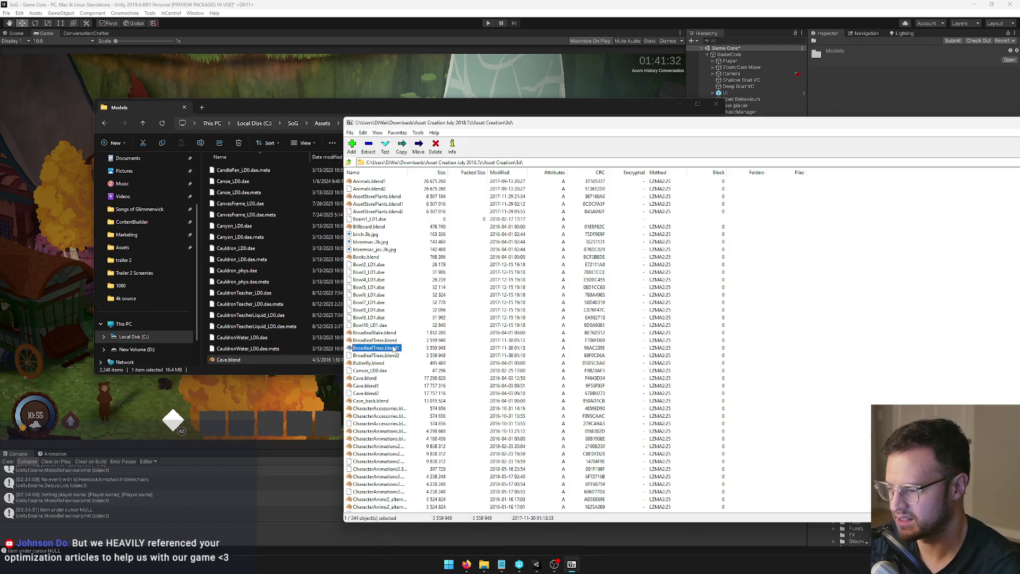
pyautogui.press('Home')
pyautogui.scroll(-20, 412, 373)
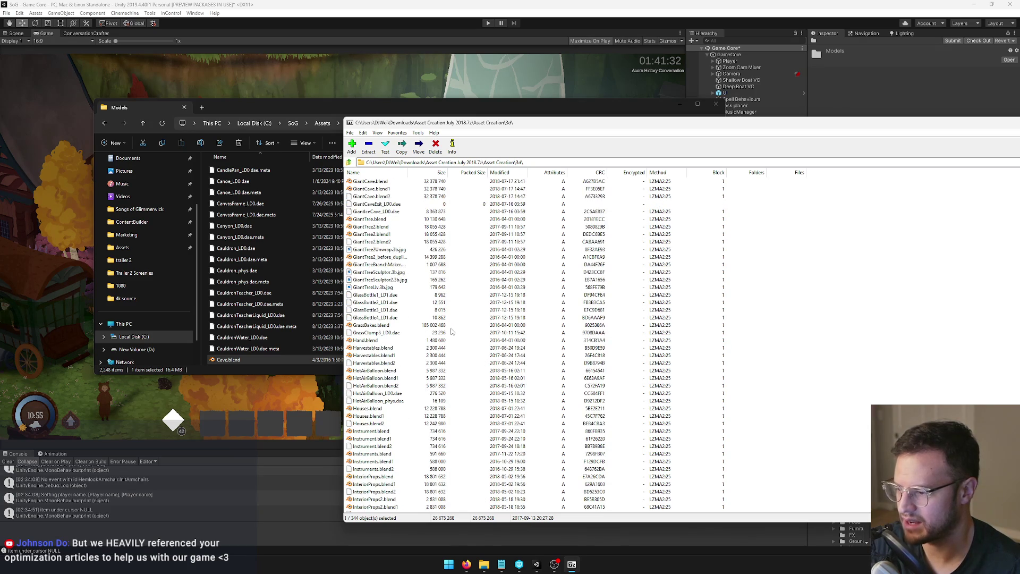
pyautogui.scroll(-3, 418, 297)
pyautogui.scroll(-18, 416, 295)
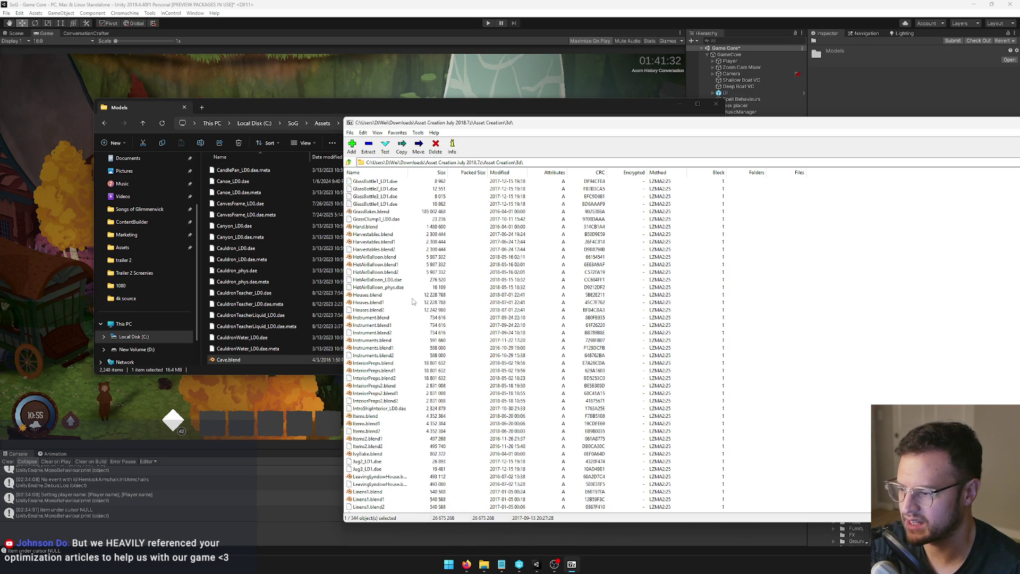
pyautogui.scroll(-20, 413, 304)
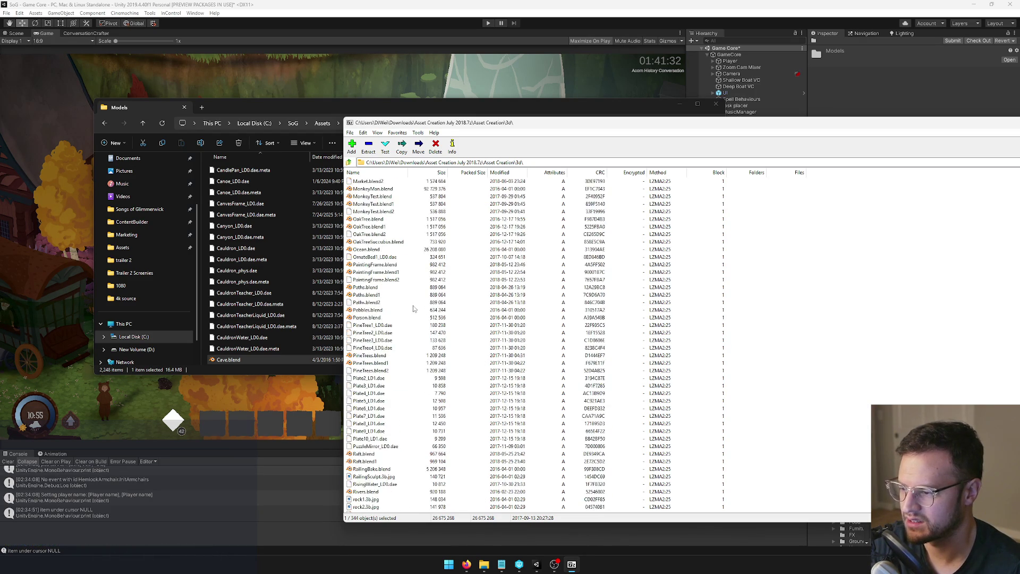
pyautogui.scroll(-17, 414, 314)
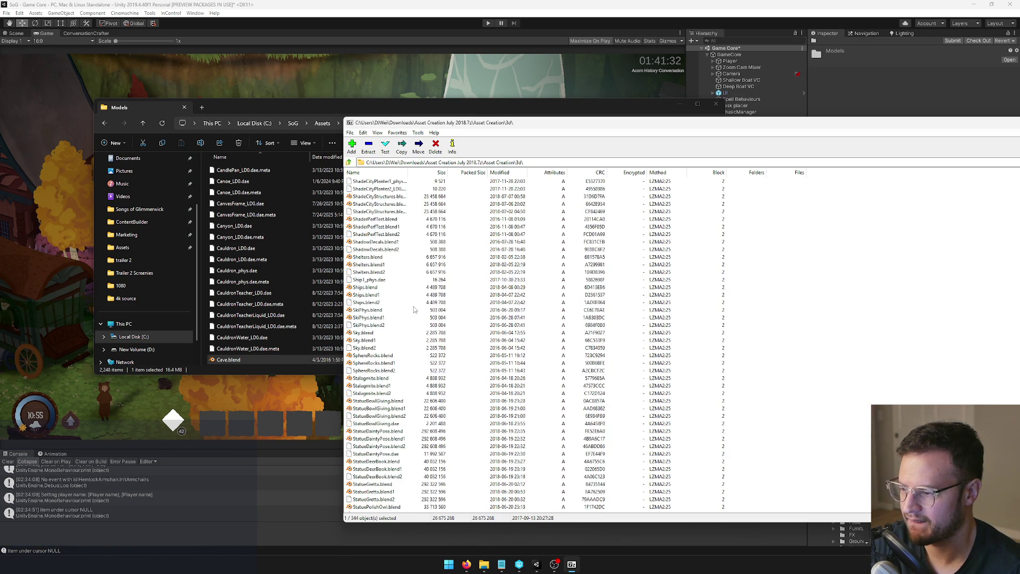
pyautogui.scroll(-1, 413, 325)
pyautogui.click(402, 391)
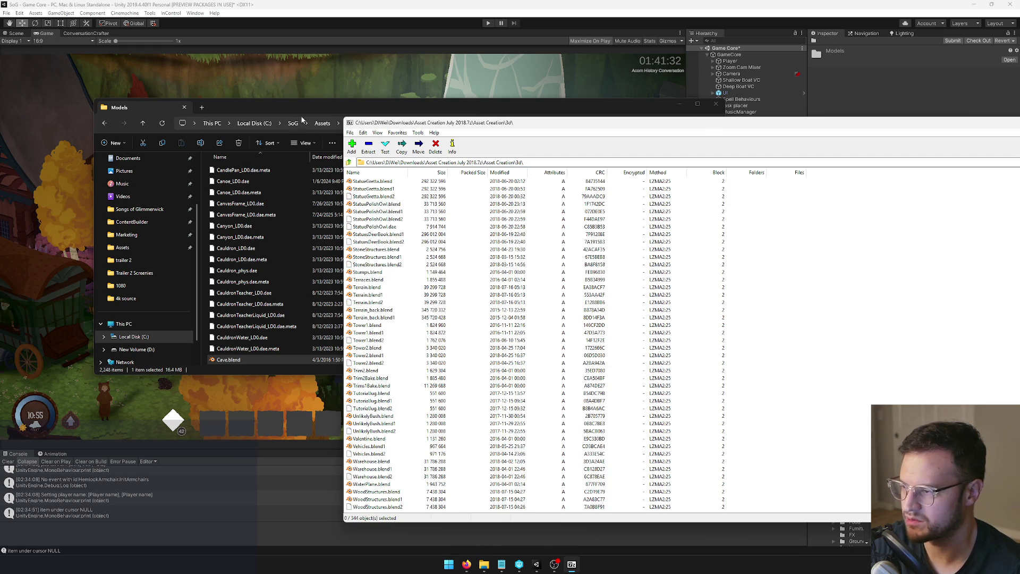
pyautogui.moveTo(300, 107); pyautogui.dragTo(271, 90)
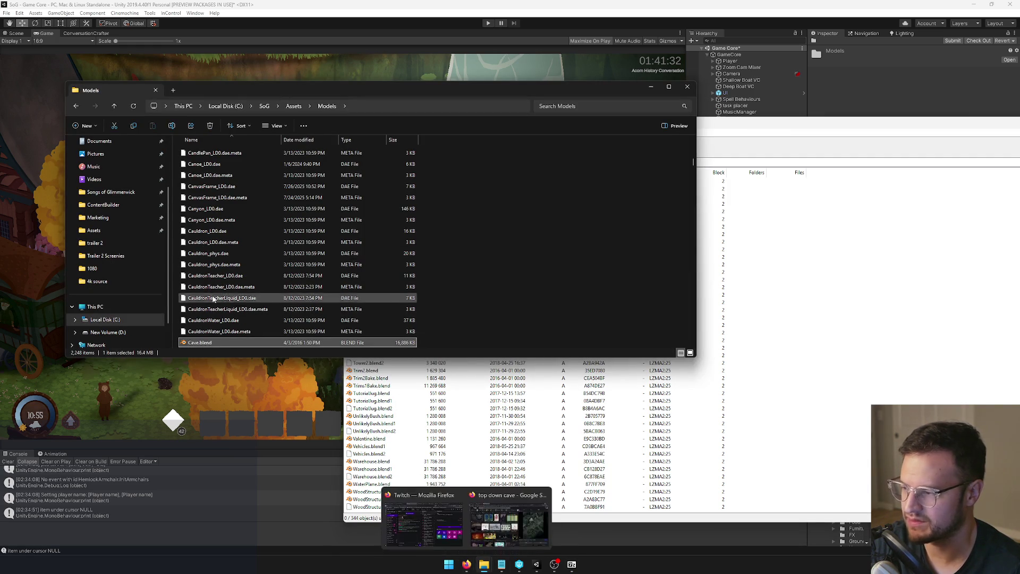
# Step: Open Cave.blend in Blender and orbit and zoom around the cave with all layers shown
pyautogui.doubleClick(212, 343)
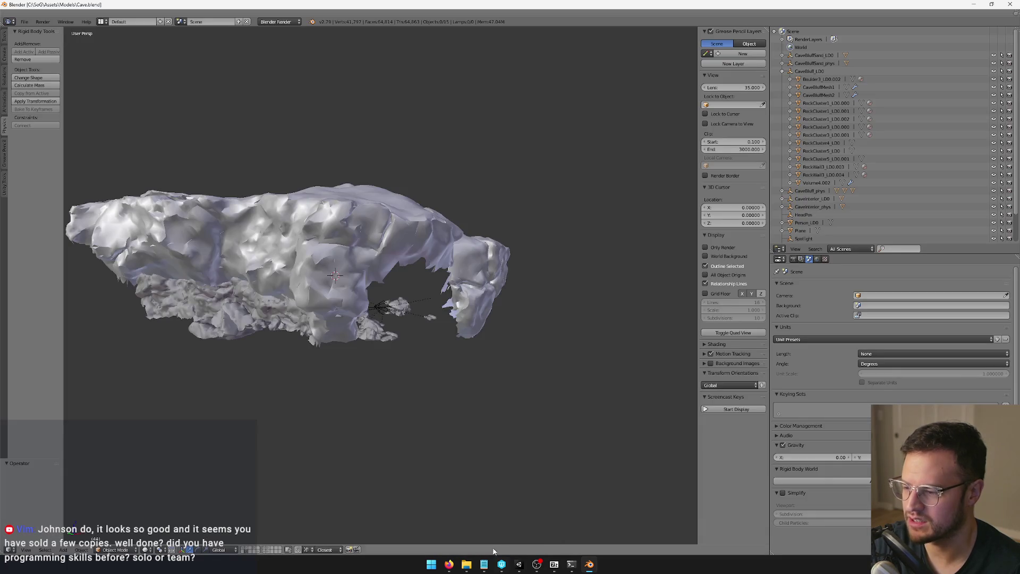
pyautogui.moveTo(457, 372)
pyautogui.mouseDown()
pyautogui.moveTo(390, 358)
pyautogui.moveTo(330, 367)
pyautogui.moveTo(397, 311)
pyautogui.moveTo(468, 341)
pyautogui.mouseUp()
pyautogui.scroll(8, 467, 339)
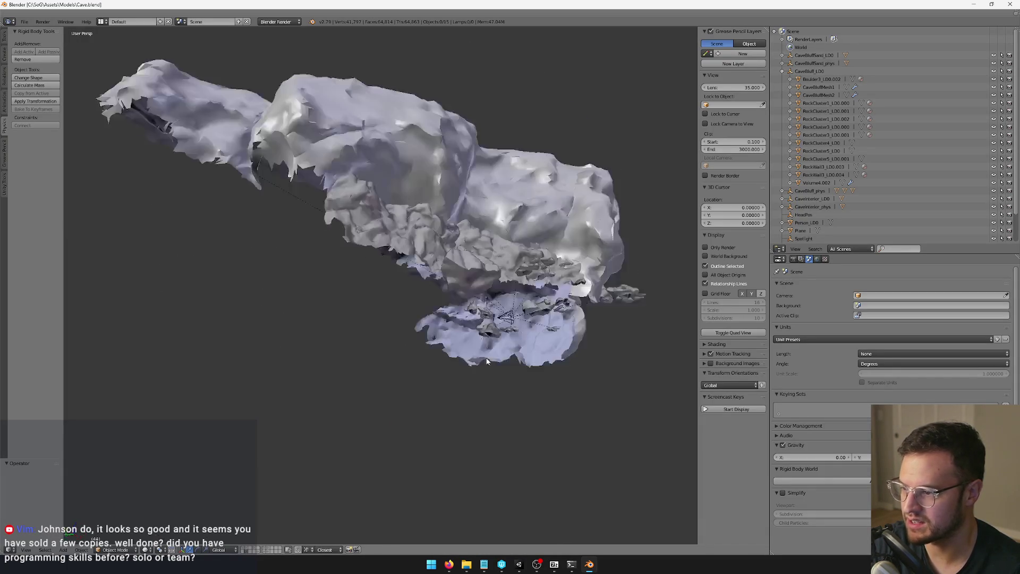
pyautogui.press('`')
pyautogui.scroll(-10, 450, 335)
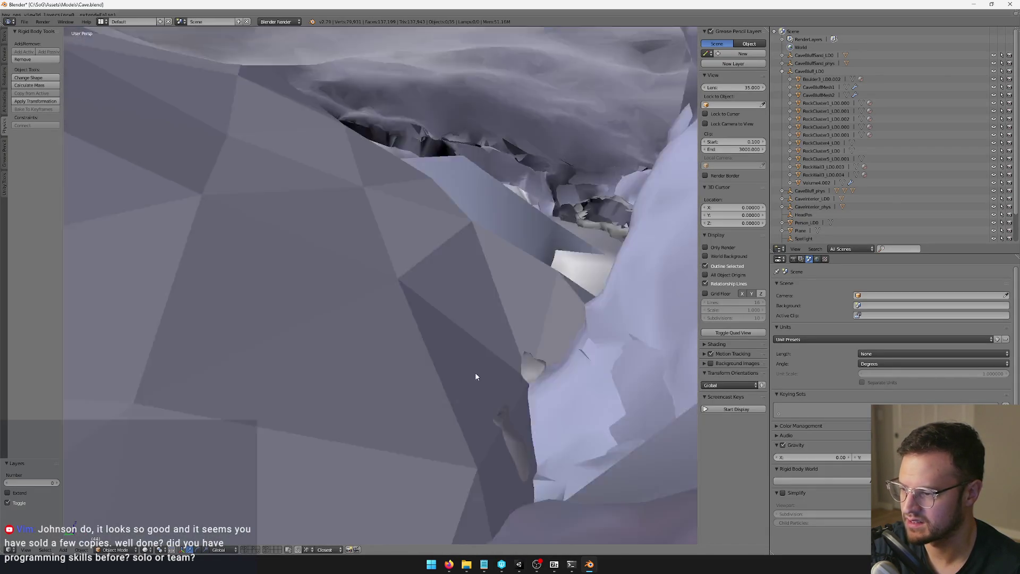
pyautogui.moveTo(440, 375); pyautogui.dragTo(336, 374)
pyautogui.scroll(10, 336, 374)
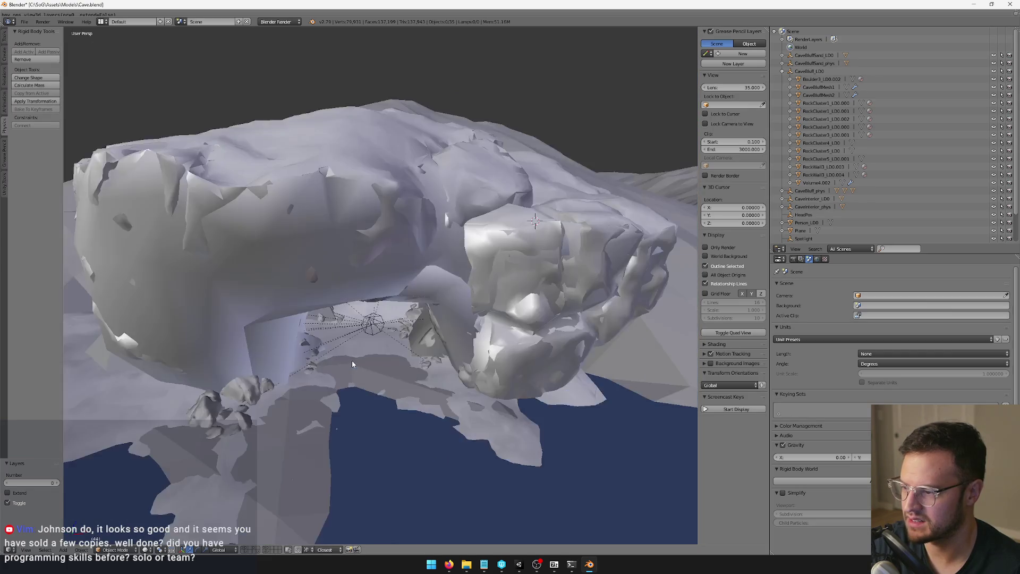
pyautogui.scroll(10, 354, 363)
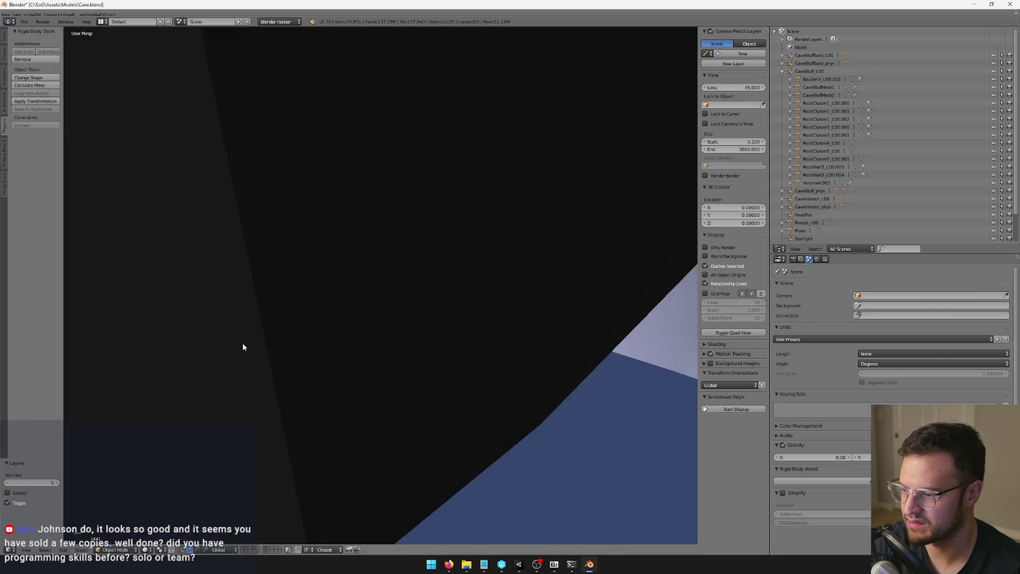
pyautogui.scroll(-10, 452, 329)
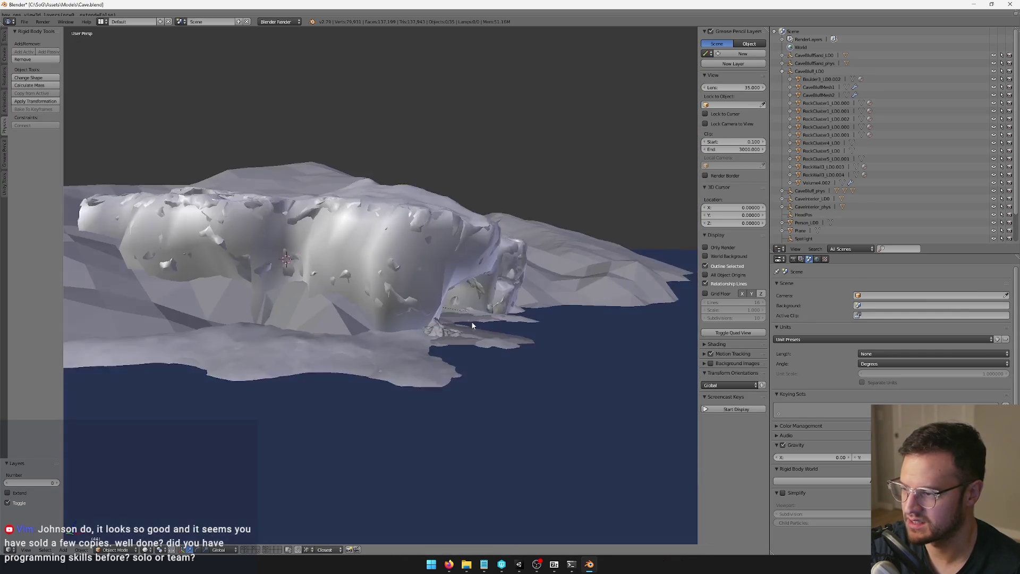
# Step: Select Terrain.001, toggle the terrain, rock and ground-plane layers, then restore the 7-Zip window
pyautogui.rightClick(222, 330)
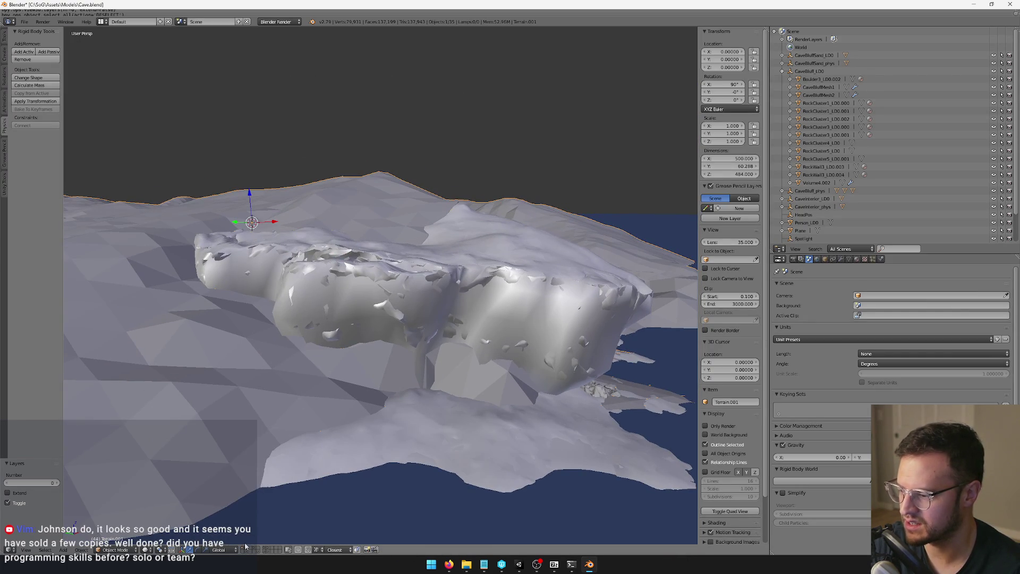
pyautogui.click(243, 550)
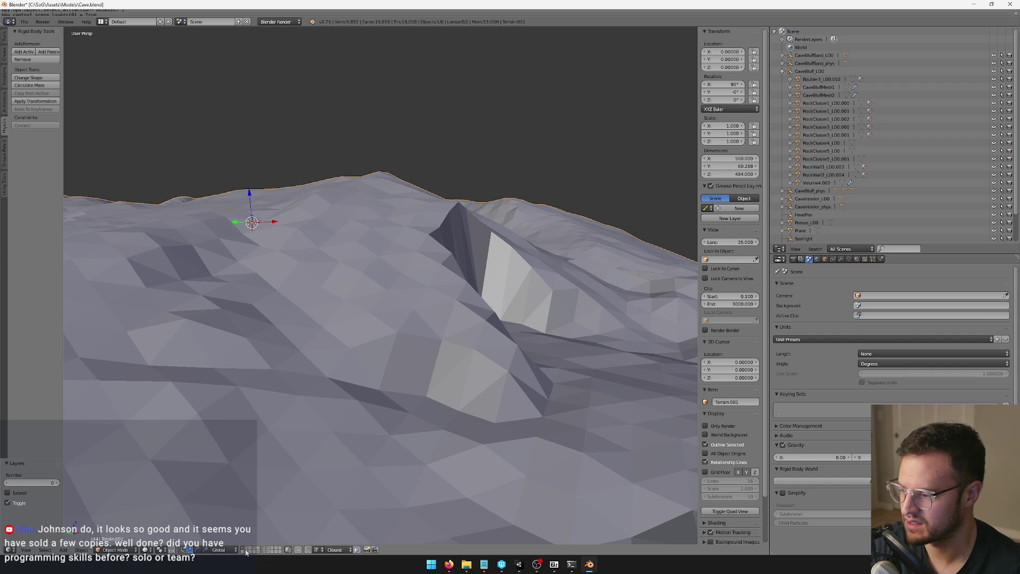
pyautogui.click(245, 553)
pyautogui.keyDown('shift'); pyautogui.click(247, 549); pyautogui.keyUp('shift')
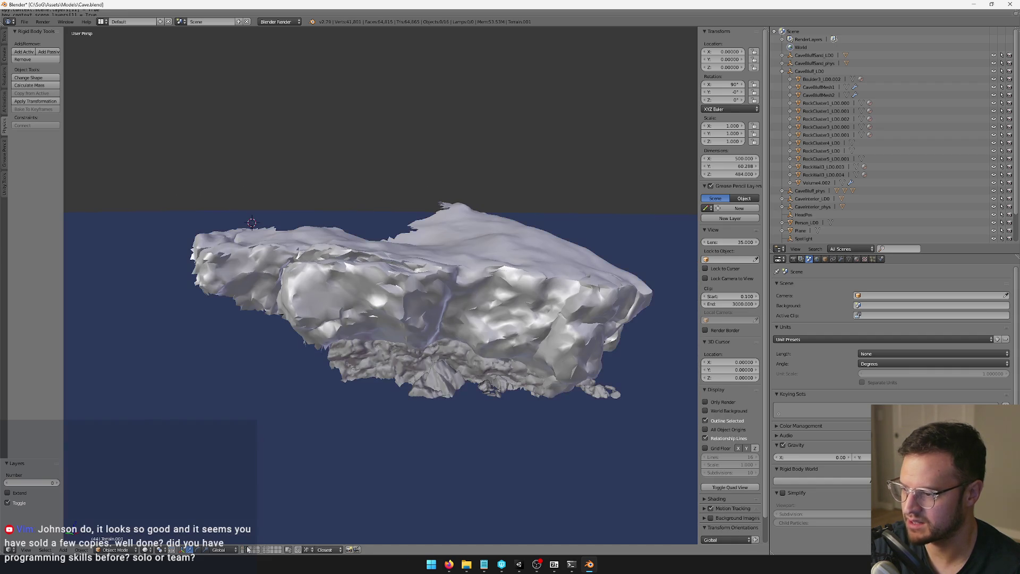
pyautogui.keyDown('shift'); pyautogui.click(247, 549); pyautogui.keyUp('shift')
pyautogui.moveTo(343, 480); pyautogui.dragTo(348, 521)
pyautogui.click(554, 565)
pyautogui.moveTo(972, 126); pyautogui.dragTo(744, 118)
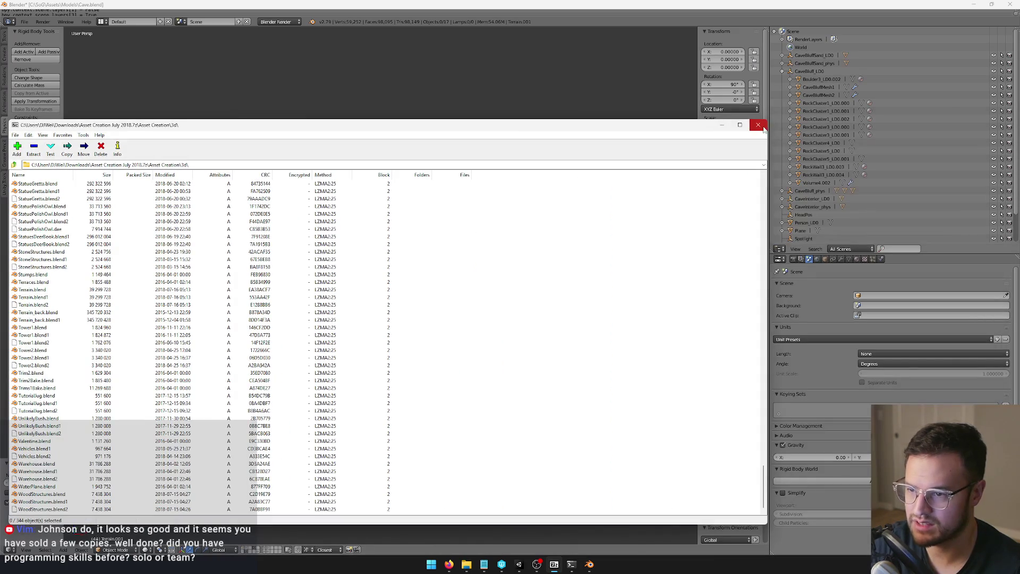
# Step: Close the 7-Zip archive and bring back the Models folder Explorer window
pyautogui.click(758, 124)
pyautogui.moveTo(475, 564)
pyautogui.moveTo(494, 526)
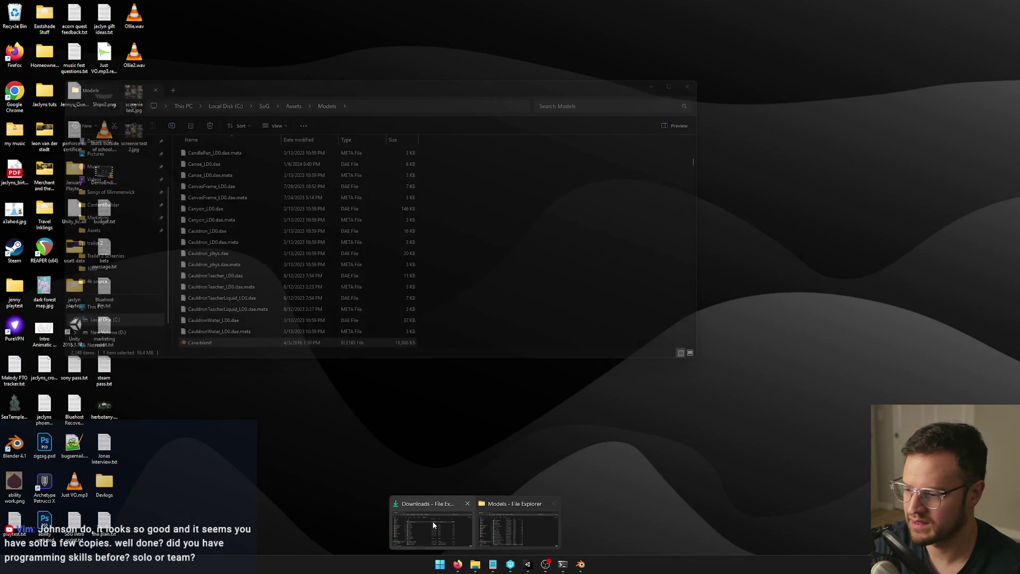
pyautogui.click(502, 521)
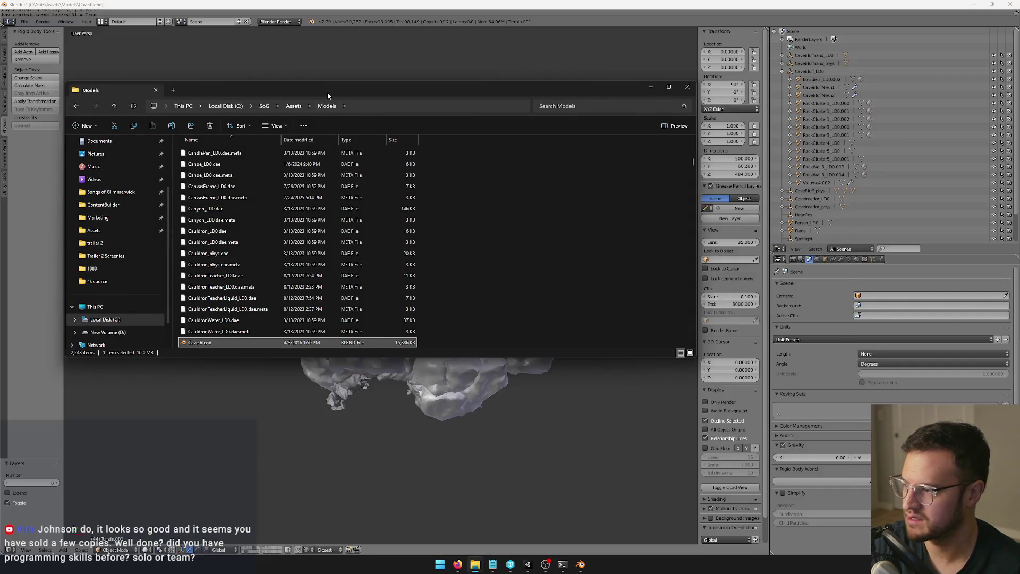
pyautogui.moveTo(327, 94); pyautogui.dragTo(468, 93)
# Step: Copy Asset Creation July 2018.7z into D:\Eastshade Stuff, then switch to the 'top down cave' Firefox window
pyautogui.scroll(-1, 259, 289)
pyautogui.click(250, 293)
pyautogui.click(250, 306)
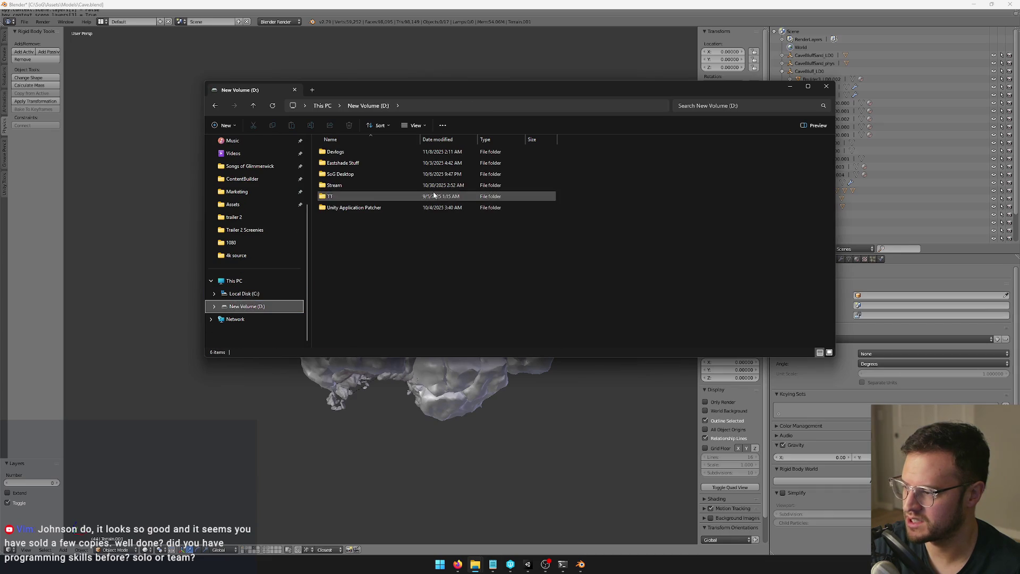
pyautogui.doubleClick(353, 164)
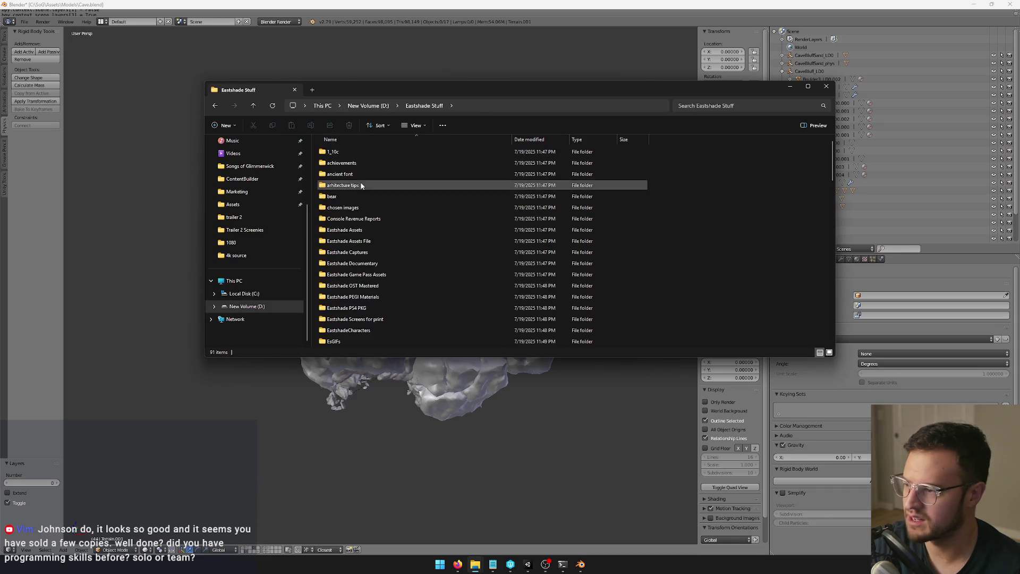
pyautogui.moveTo(744, 281)
pyautogui.mouseDown()
pyautogui.moveTo(760, 234)
pyautogui.moveTo(754, 243)
pyautogui.moveTo(558, 245)
pyautogui.moveTo(462, 270)
pyautogui.mouseUp()
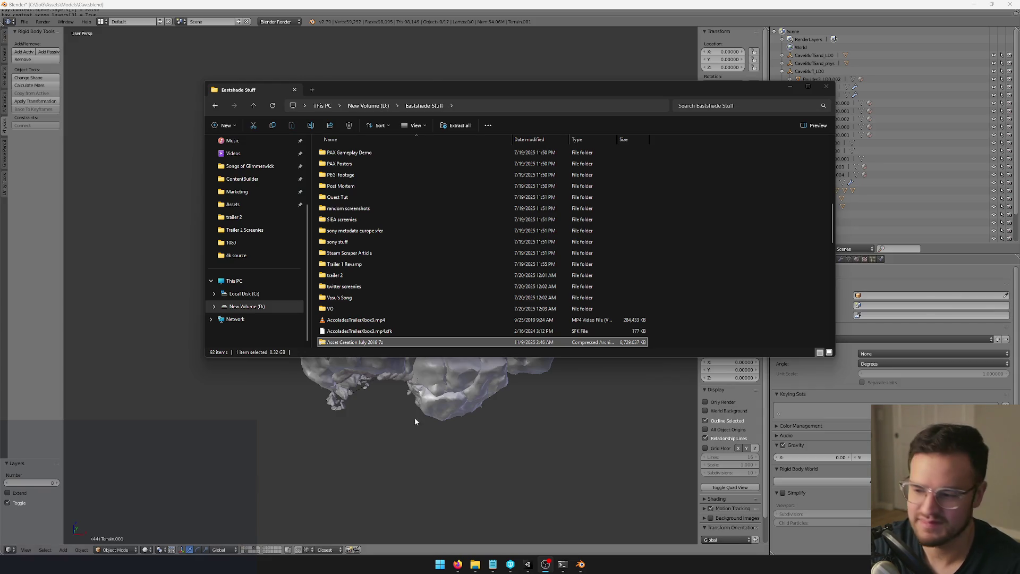
pyautogui.moveTo(458, 568)
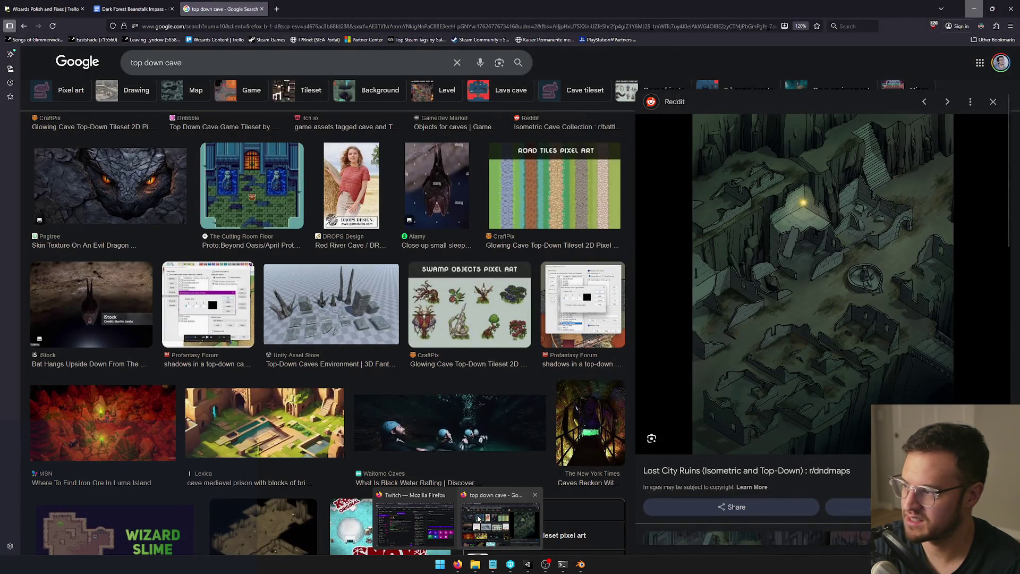
pyautogui.click(478, 518)
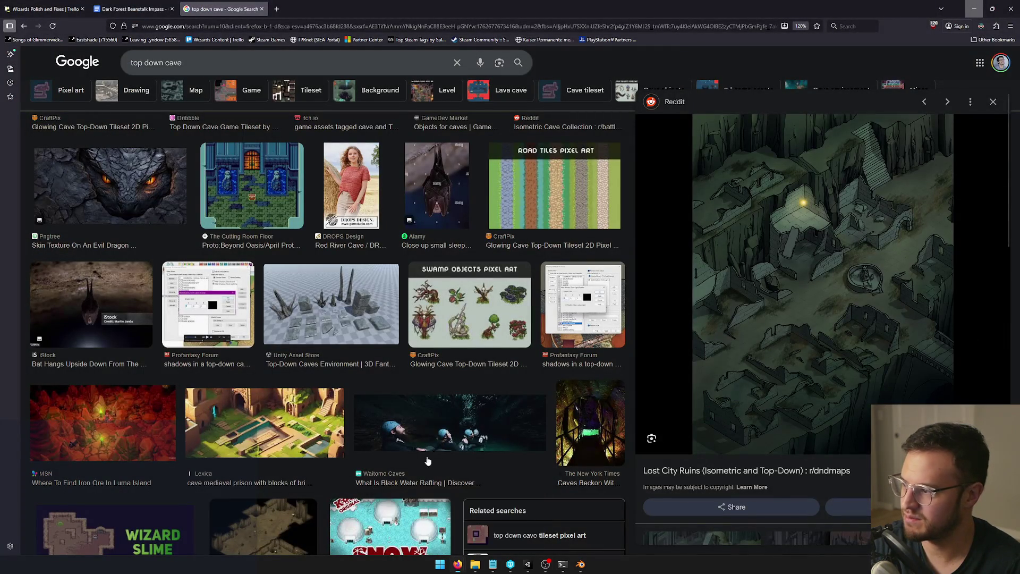
# Step: Search for 'A Corgi's Cozy Hike' in a new tab and open its Steam store page
pyautogui.click(276, 9)
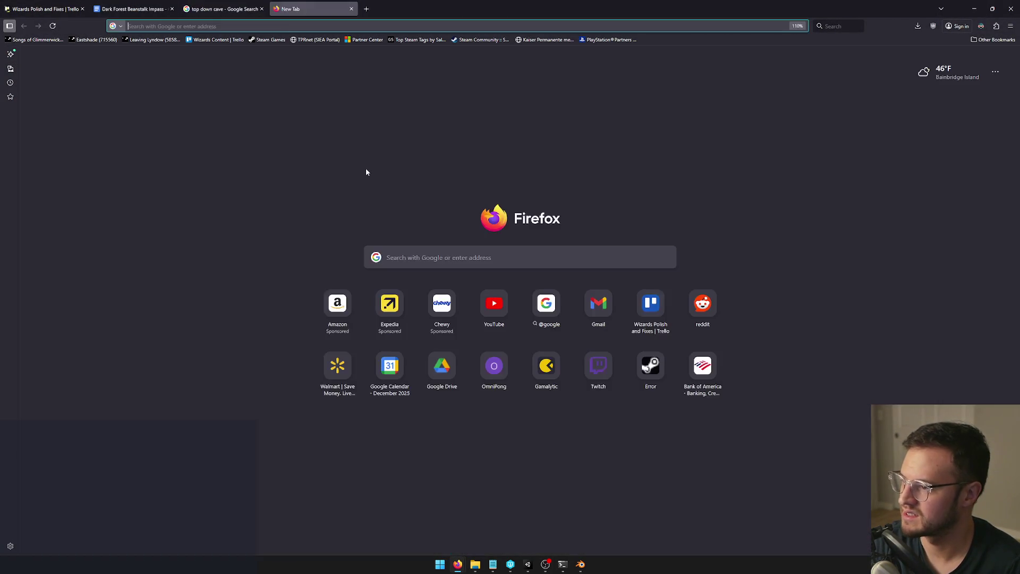
pyautogui.click(405, 256)
pyautogui.write("A Corgi's Cozy Hike")
pyautogui.press('Return')
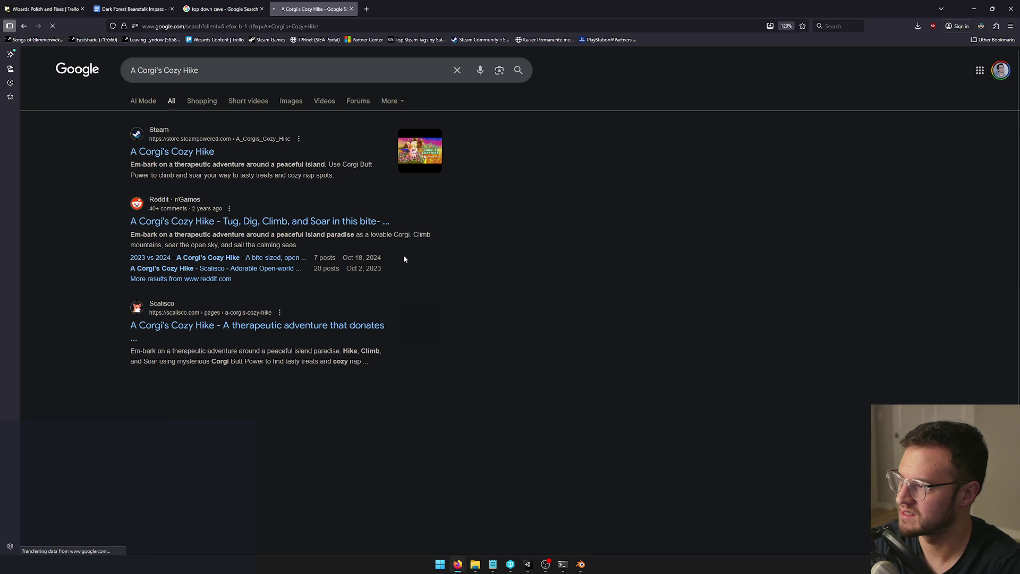
pyautogui.click(198, 153)
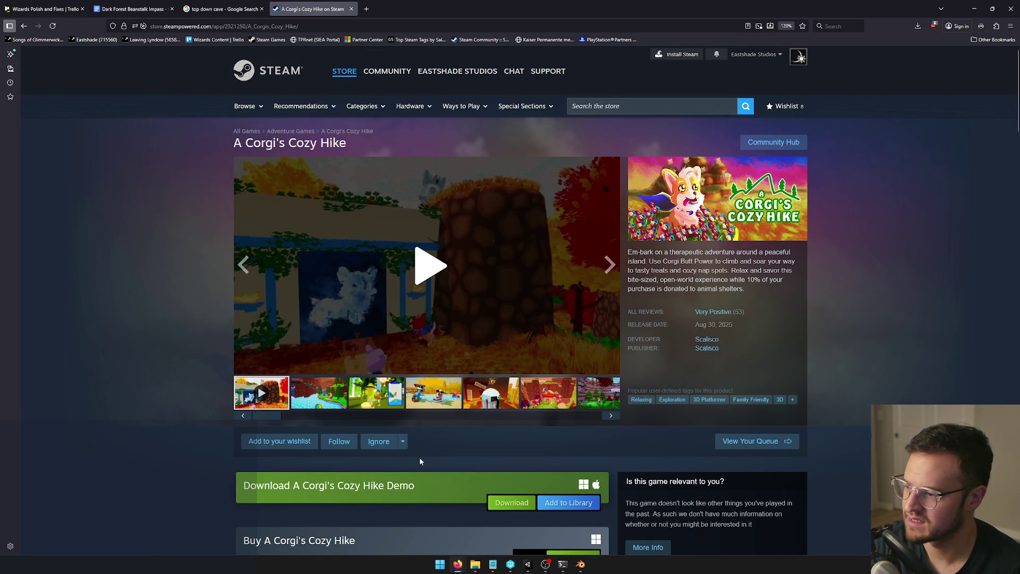
# Step: Play and pause the trailer, close the Steam tab, and minimize Firefox
pyautogui.click(430, 265)
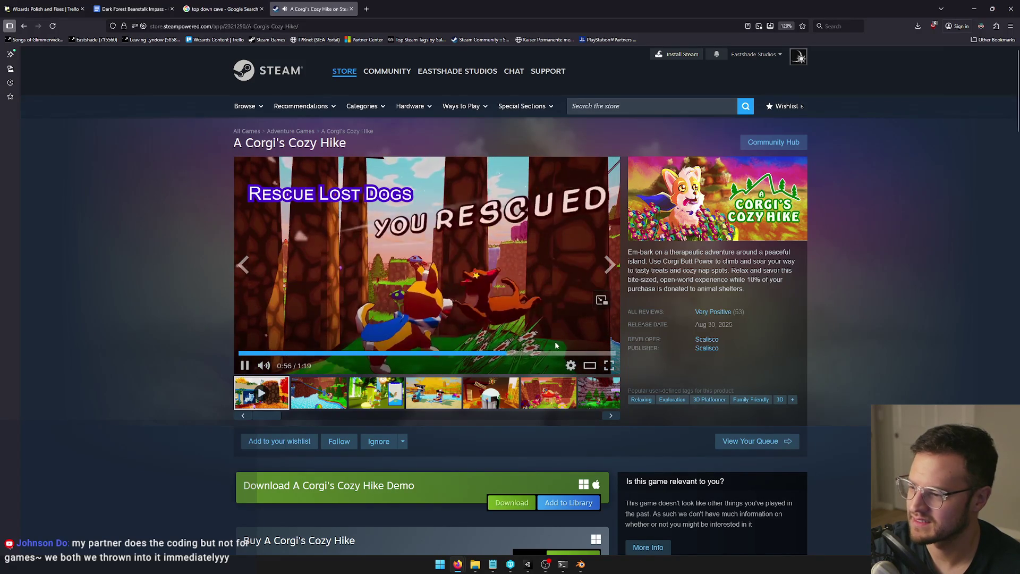
pyautogui.click(243, 367)
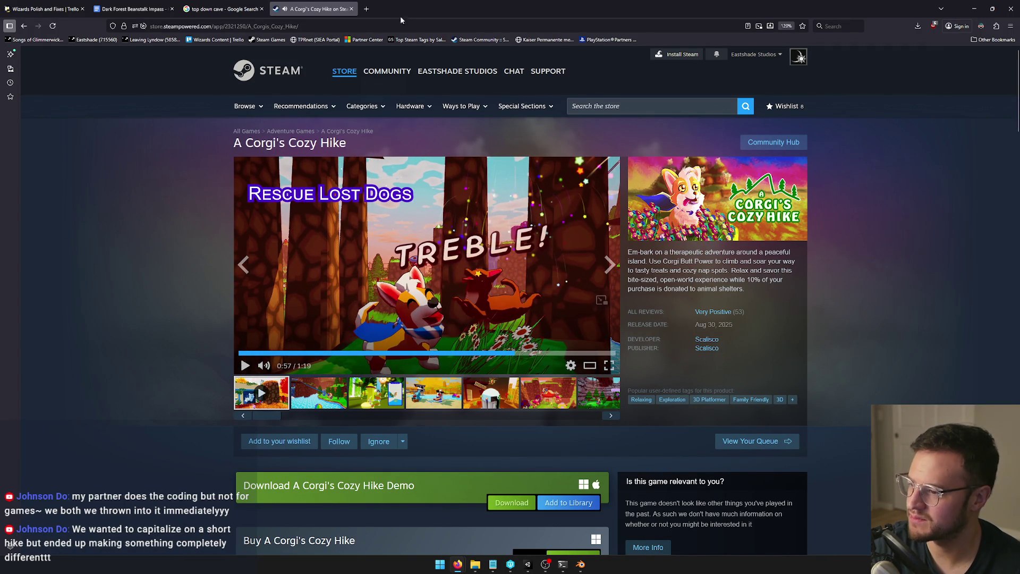
pyautogui.click(352, 10)
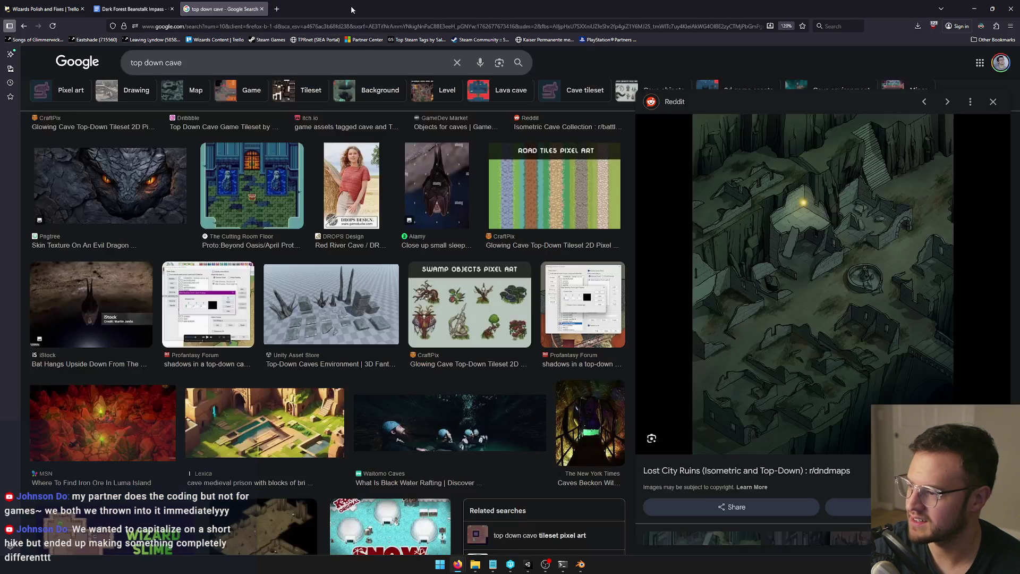
pyautogui.click(974, 8)
# Step: Move the Eastshade Stuff folder window aside and close it
pyautogui.moveTo(672, 91)
pyautogui.mouseDown()
pyautogui.moveTo(684, 88)
pyautogui.moveTo(665, 88)
pyautogui.mouseUp()
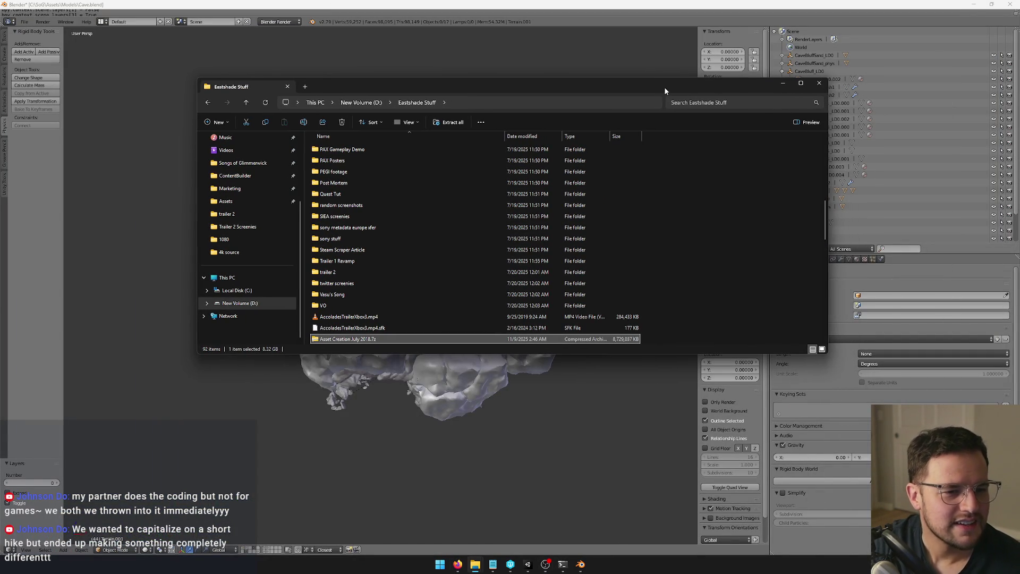
pyautogui.click(546, 564)
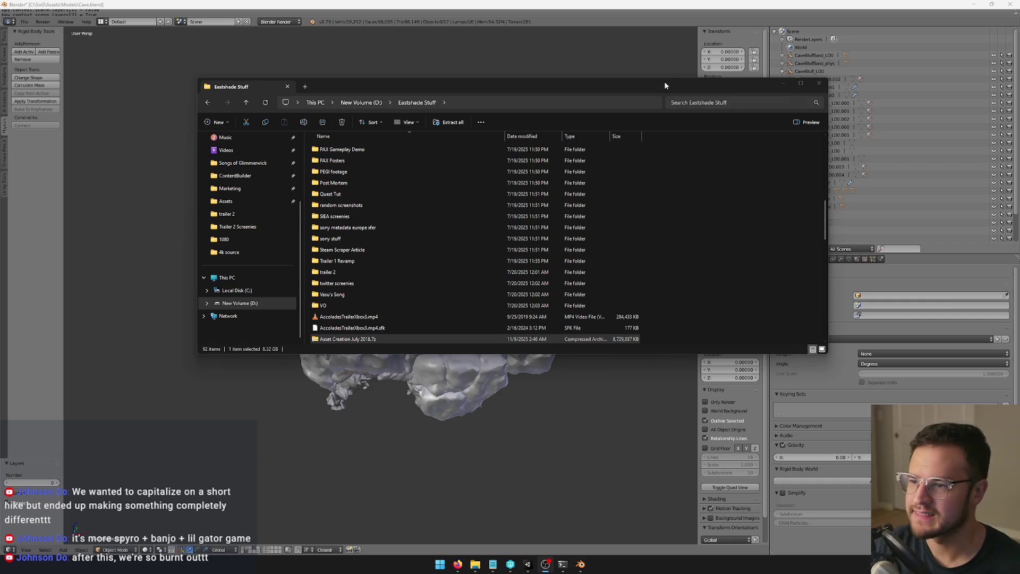
pyautogui.moveTo(665, 86); pyautogui.dragTo(666, 71)
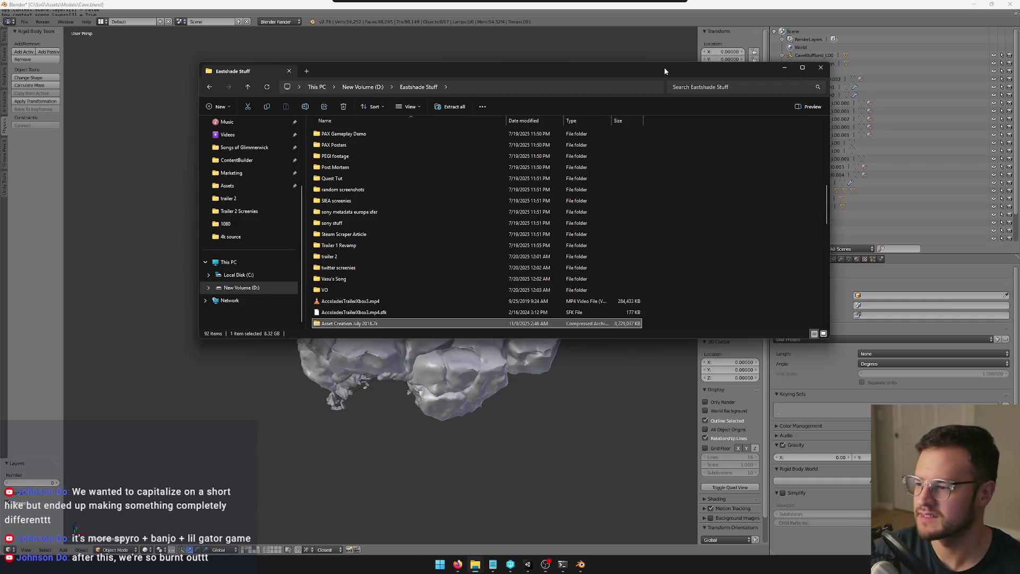
pyautogui.click(821, 68)
# Step: Orbit and zoom on the cave model, then bring up File > Save As for Cave.blend
pyautogui.moveTo(372, 266)
pyautogui.mouseDown()
pyautogui.moveTo(389, 298)
pyautogui.moveTo(391, 272)
pyautogui.moveTo(380, 324)
pyautogui.mouseUp()
pyautogui.scroll(3, 389, 299)
pyautogui.scroll(2, 380, 325)
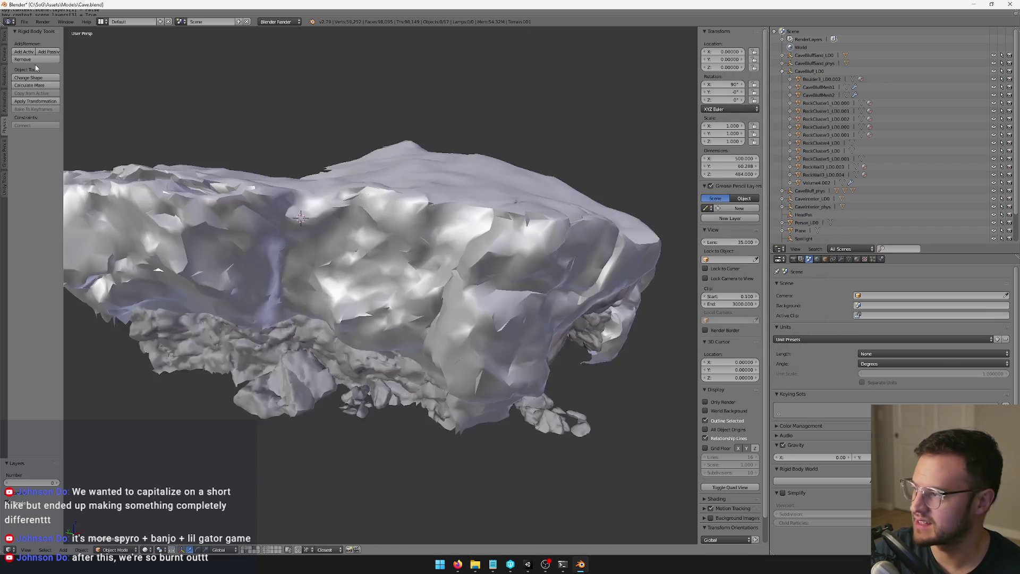
pyautogui.click(24, 21)
pyautogui.click(45, 91)
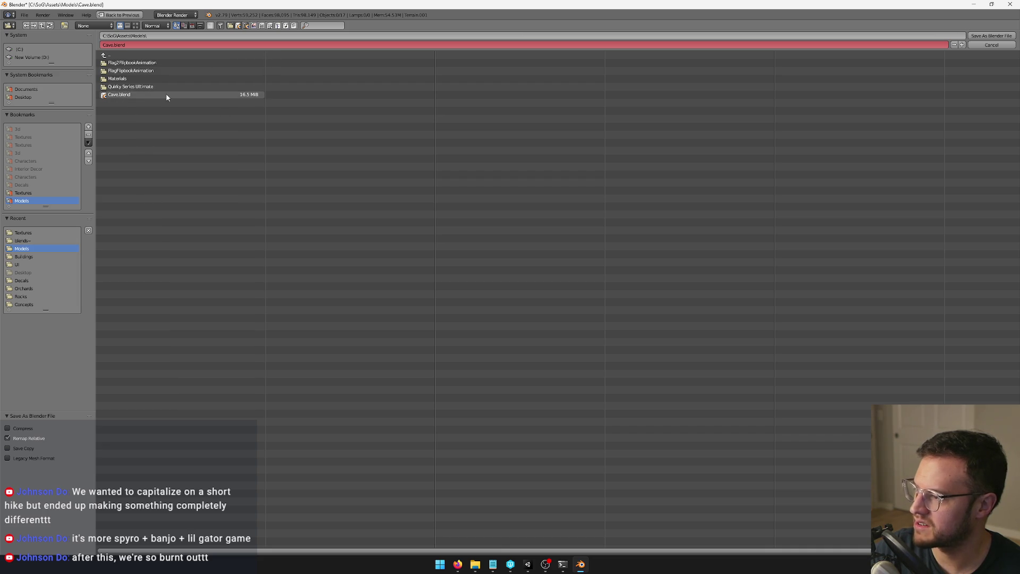
# Step: Cancel the Save As dialog and orbit around and inside the cave model
pyautogui.click(984, 45)
pyautogui.moveTo(558, 176)
pyautogui.mouseDown()
pyautogui.moveTo(391, 209)
pyautogui.moveTo(372, 179)
pyautogui.moveTo(358, 243)
pyautogui.moveTo(457, 218)
pyautogui.moveTo(495, 190)
pyautogui.moveTo(489, 232)
pyautogui.moveTo(416, 219)
pyautogui.moveTo(505, 250)
pyautogui.moveTo(519, 308)
pyautogui.mouseUp()
pyautogui.scroll(5, 365, 246)
pyautogui.scroll(-10, 366, 246)
pyautogui.scroll(5, 417, 240)
pyautogui.moveTo(417, 240)
pyautogui.mouseDown()
pyautogui.moveTo(416, 227)
pyautogui.moveTo(369, 228)
pyautogui.mouseUp()
pyautogui.scroll(-10, 278, 245)
pyautogui.moveTo(315, 252)
pyautogui.mouseDown()
pyautogui.moveTo(275, 164)
pyautogui.moveTo(273, 103)
pyautogui.moveTo(349, 66)
pyautogui.moveTo(376, 204)
pyautogui.moveTo(412, 262)
pyautogui.mouseUp()
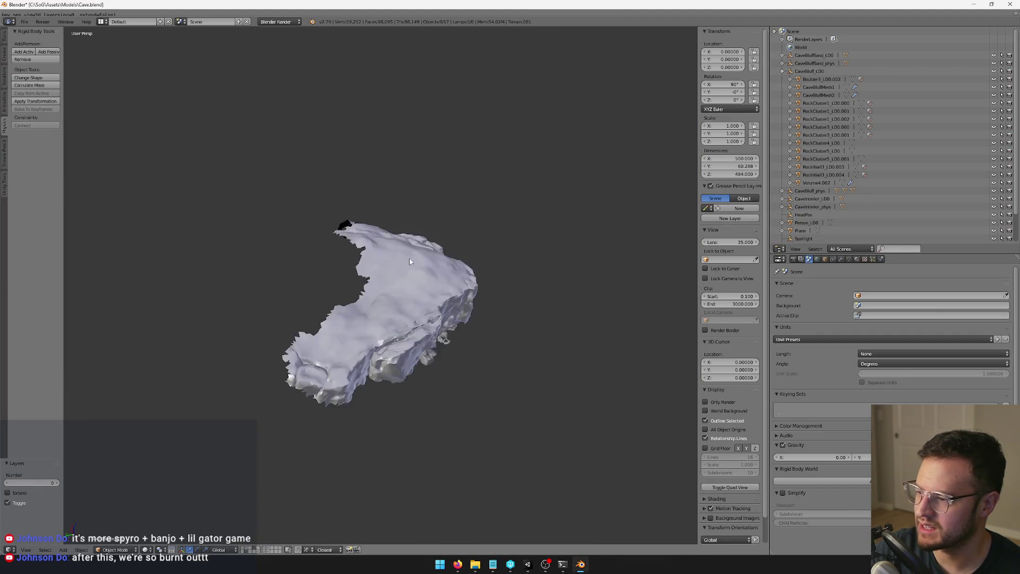
pyautogui.scroll(8, 382, 277)
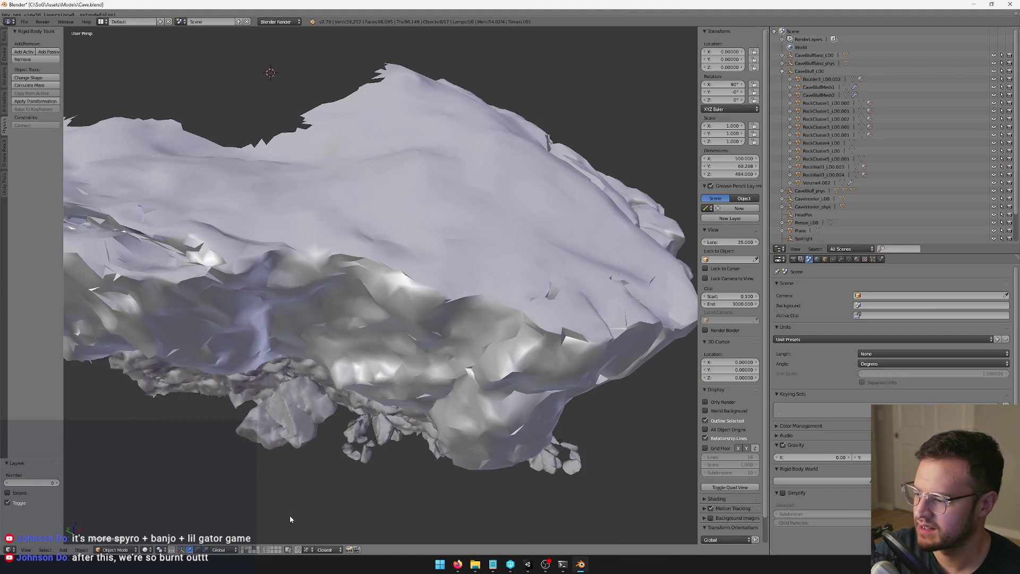
# Step: Add two rock layers, frame Terrain.001 on layer 1, then switch to the blue-plane layer
pyautogui.keyDown('shift'); pyautogui.click(268, 549); pyautogui.keyUp('shift')
pyautogui.scroll(-8, 334, 396)
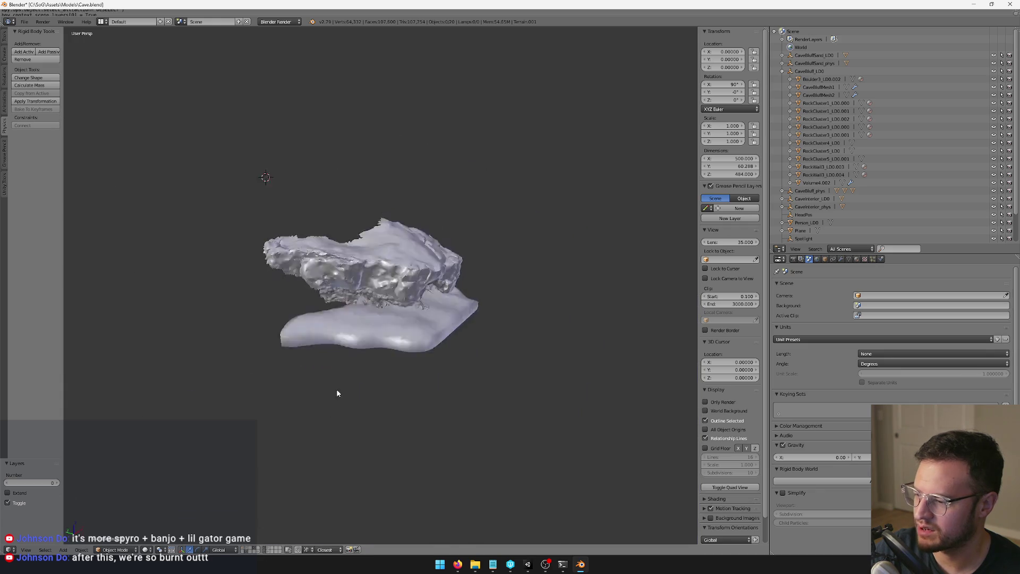
pyautogui.keyDown('shift'); pyautogui.click(270, 548); pyautogui.keyUp('shift')
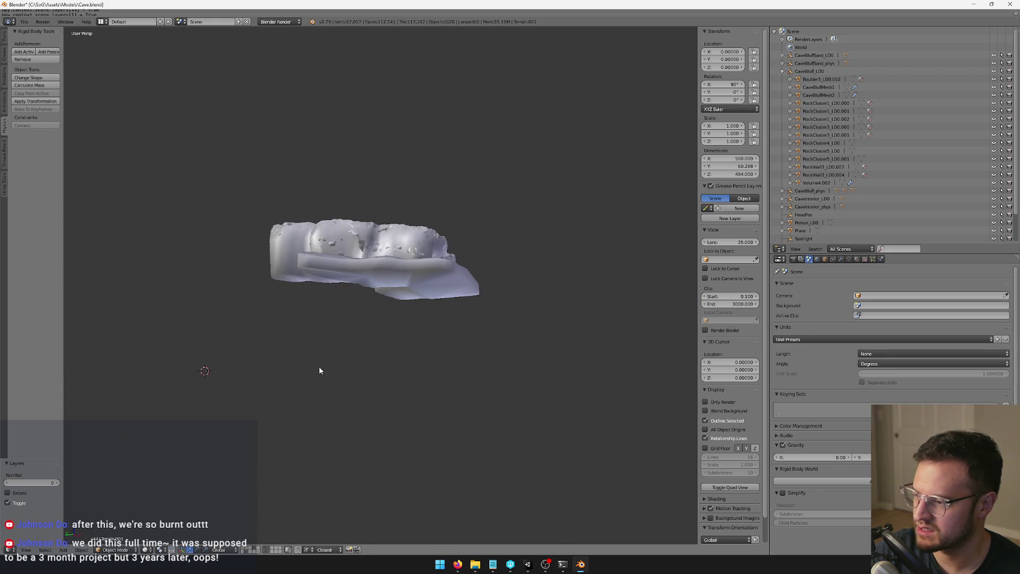
pyautogui.moveTo(314, 374); pyautogui.dragTo(380, 361)
pyautogui.press('1')
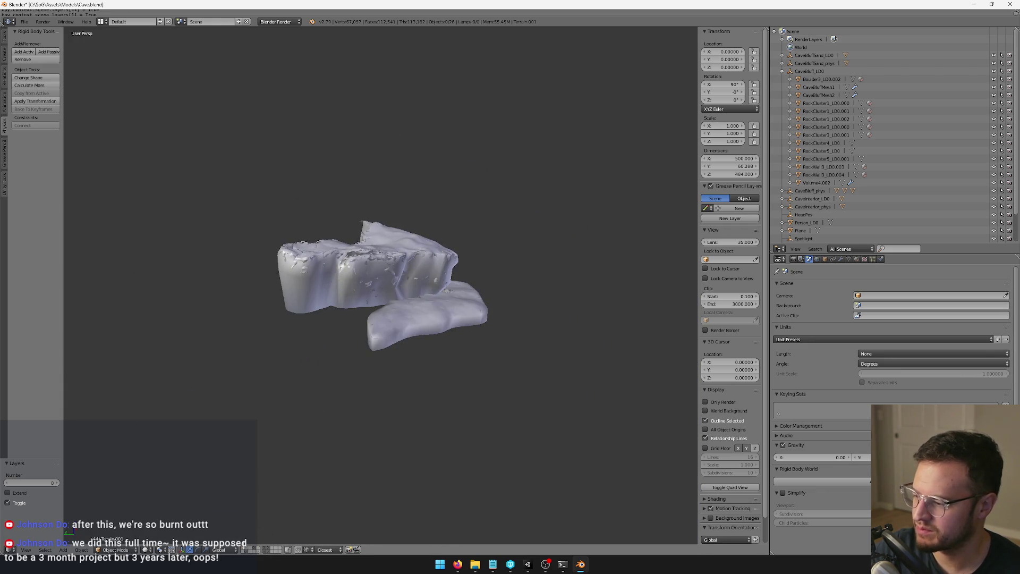
pyautogui.press('KP_Decimal')
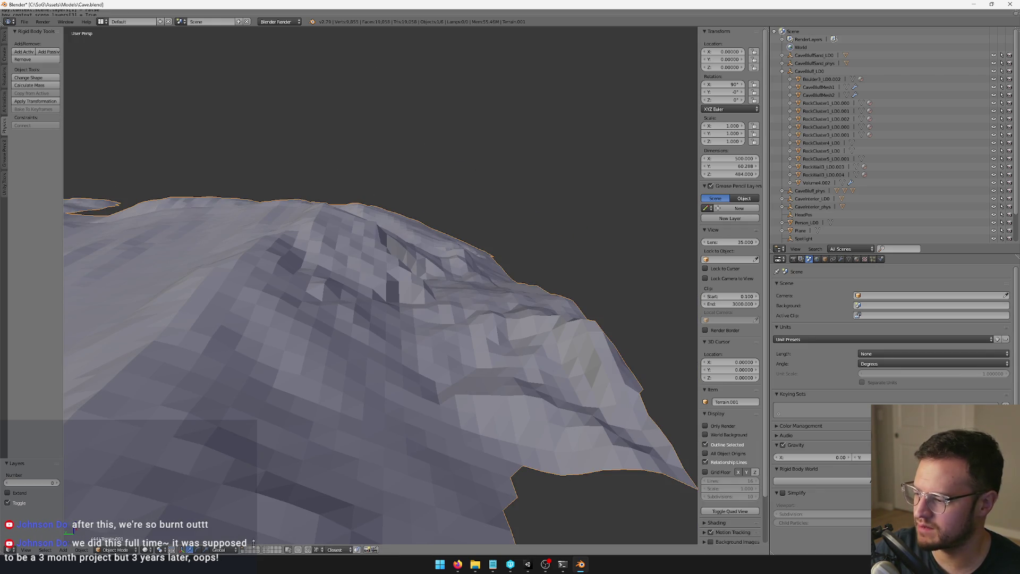
pyautogui.click(254, 548)
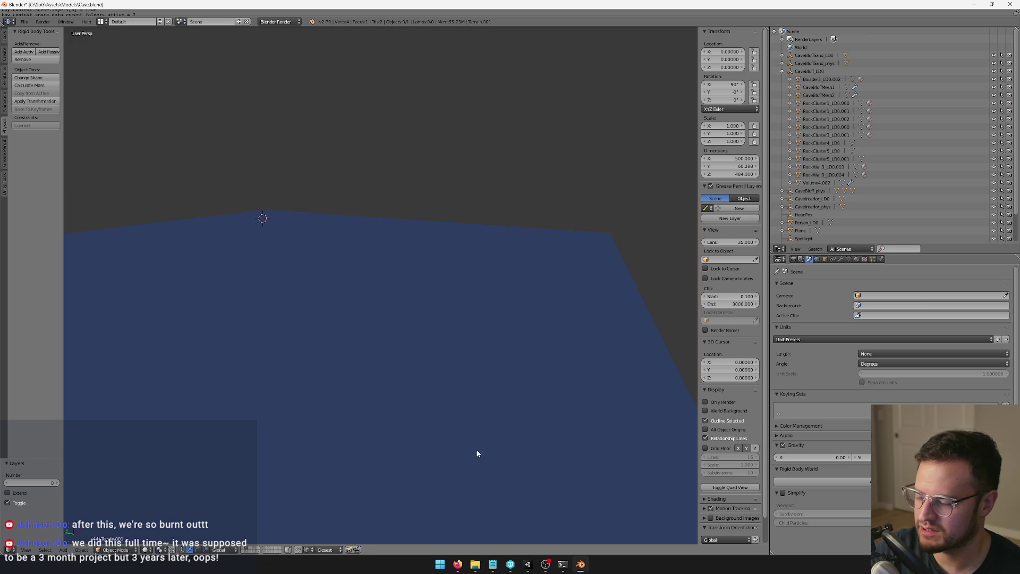
pyautogui.moveTo(456, 566)
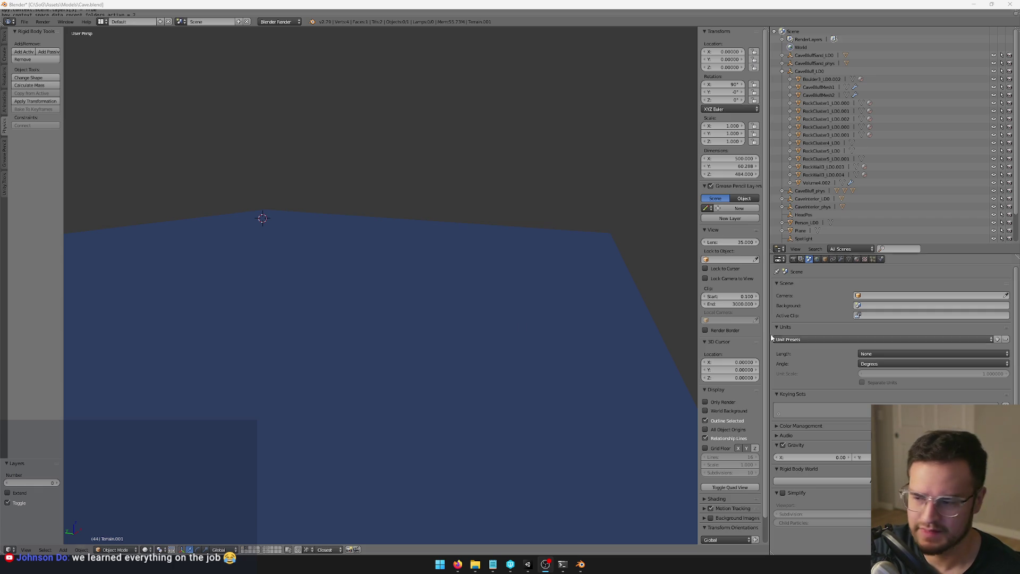
pyautogui.moveTo(471, 567)
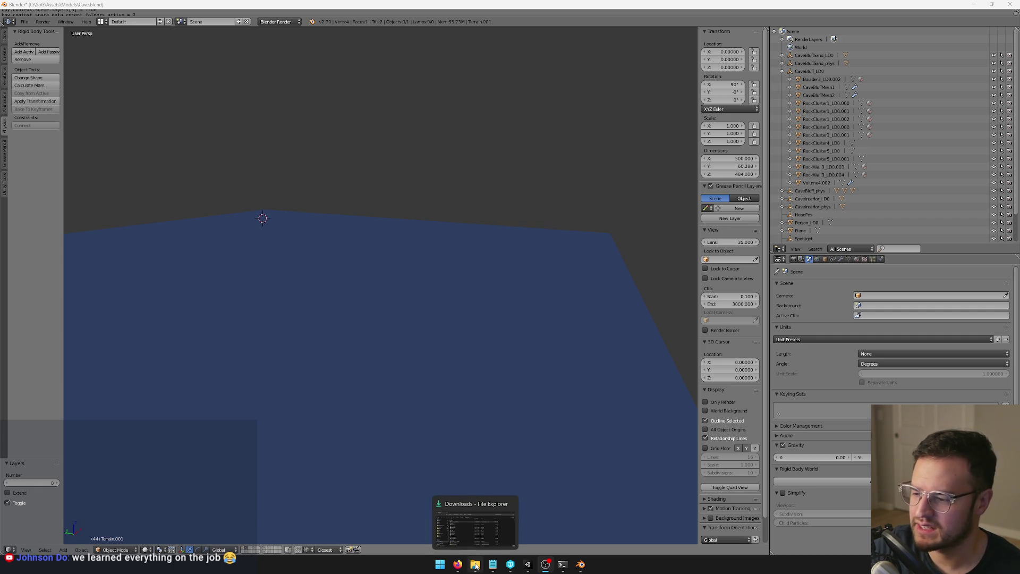
pyautogui.moveTo(489, 529)
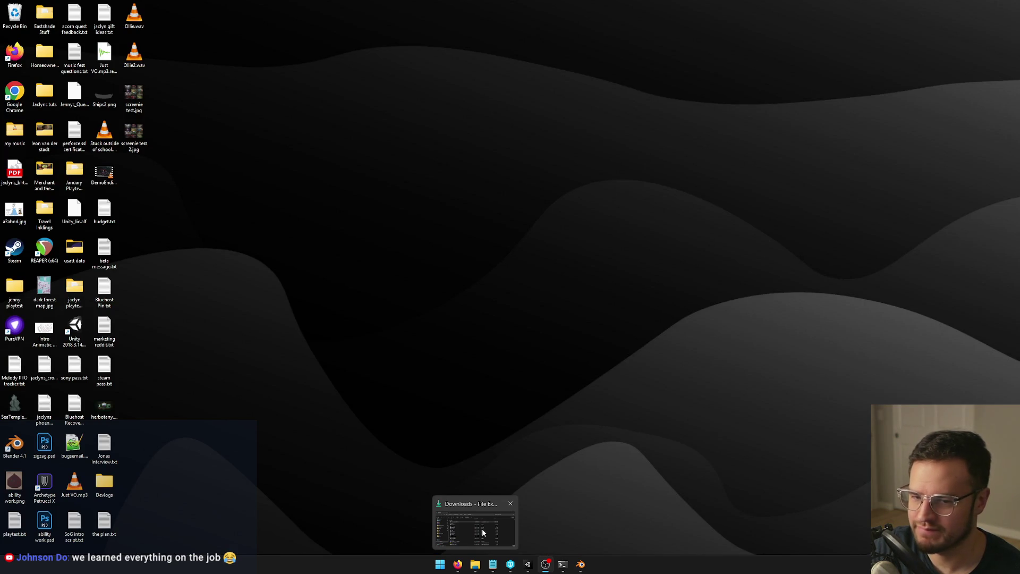
# Step: Launch 7-Zip File Manager by searching '7z' and center its window
pyautogui.click(483, 528)
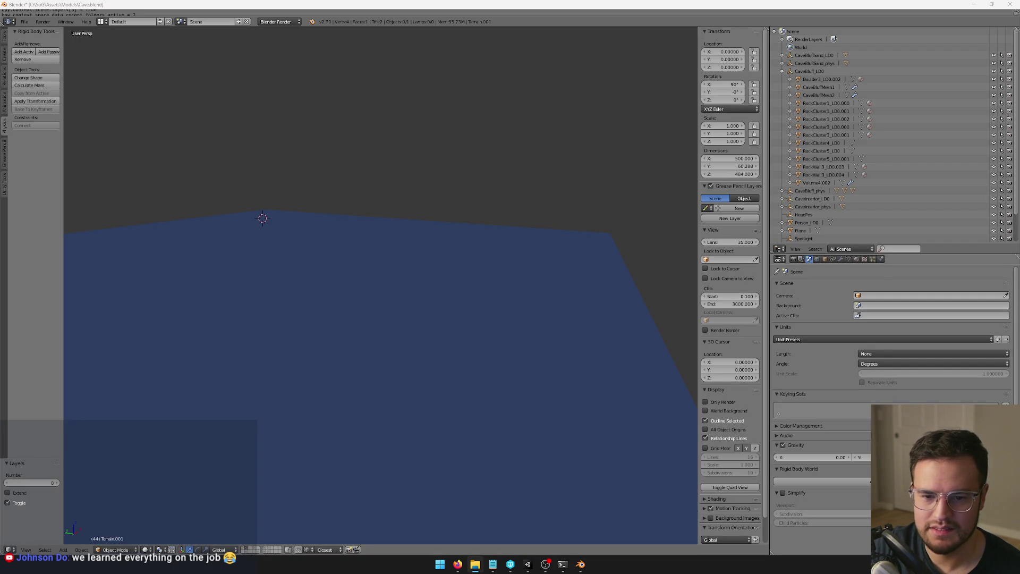
pyautogui.click(446, 566)
pyautogui.write('7z')
pyautogui.press('Return')
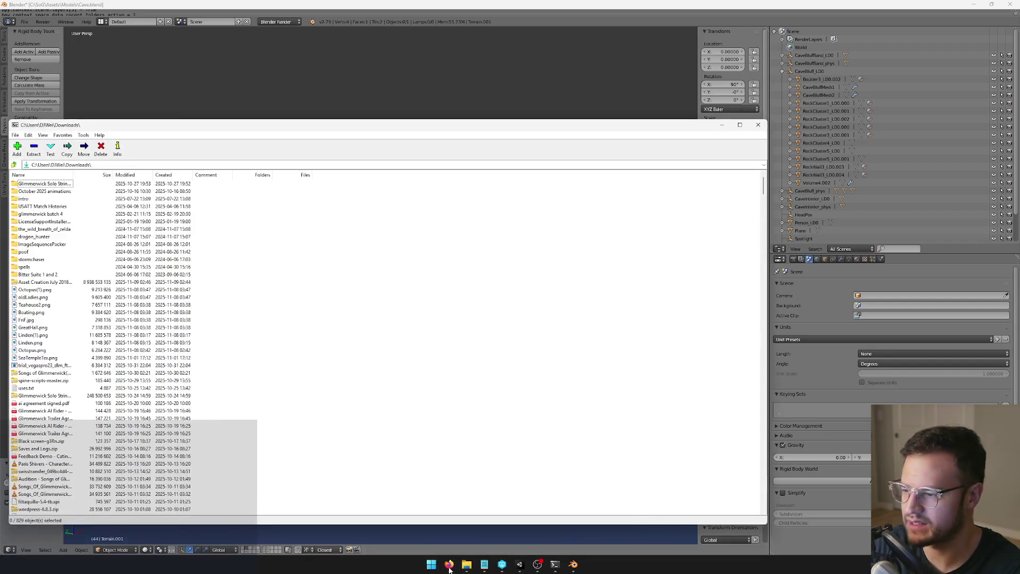
pyautogui.moveTo(132, 121); pyautogui.dragTo(322, 112)
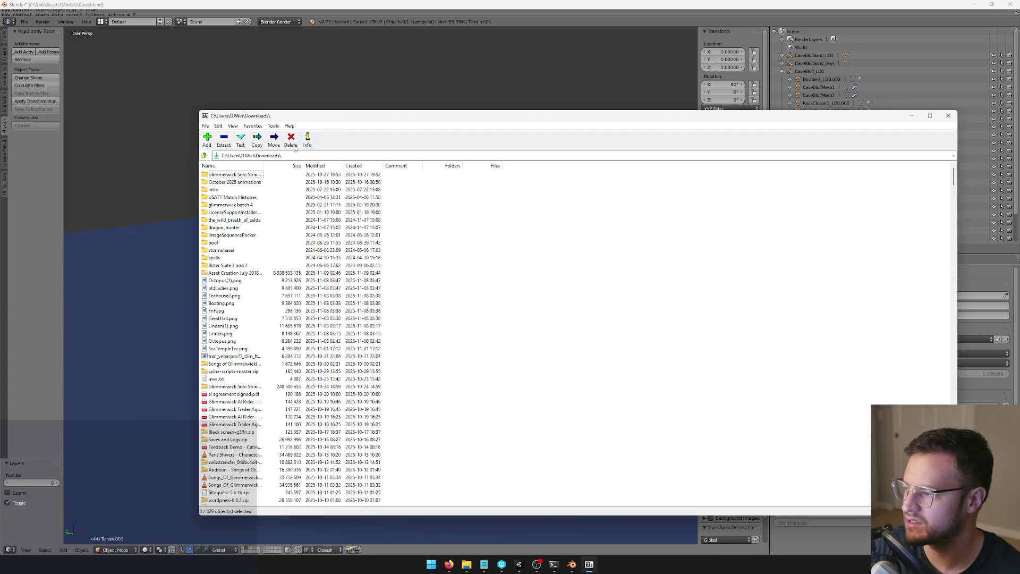
# Step: Open Asset Creation July 2018.7z, peek into Publishing, then enter the 3d folder
pyautogui.doubleClick(229, 273)
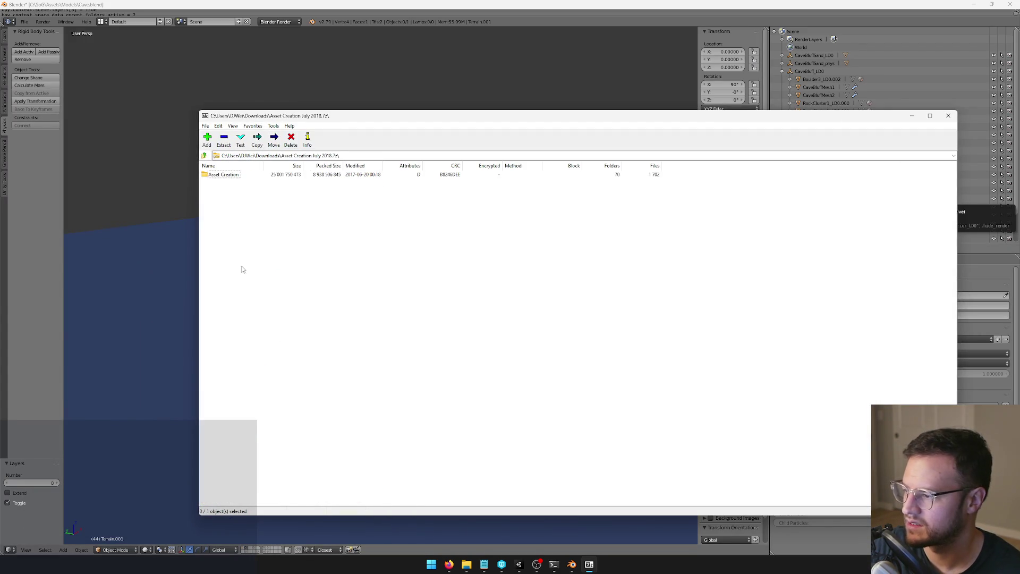
pyautogui.doubleClick(235, 176)
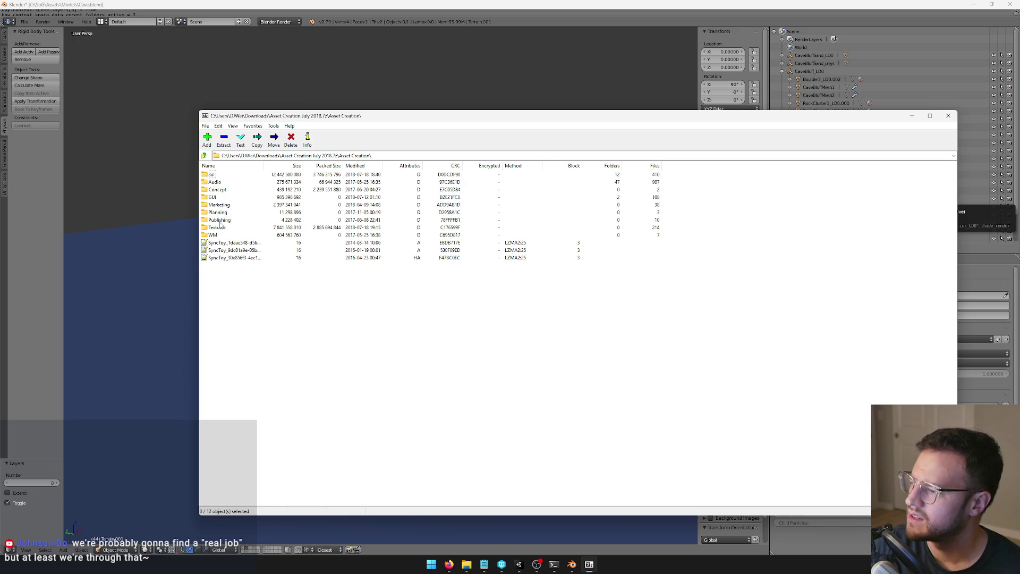
pyautogui.doubleClick(219, 220)
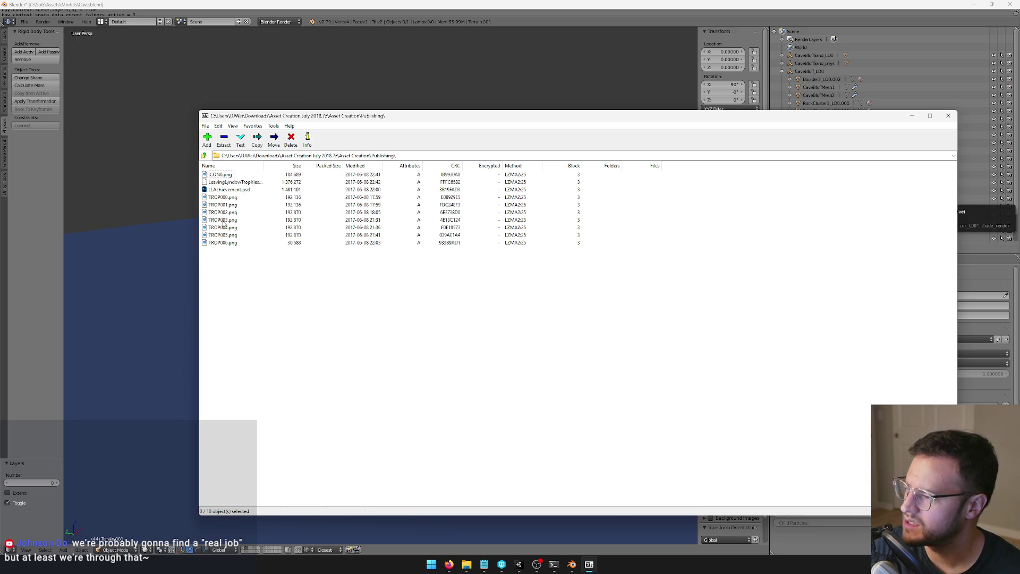
pyautogui.click(204, 155)
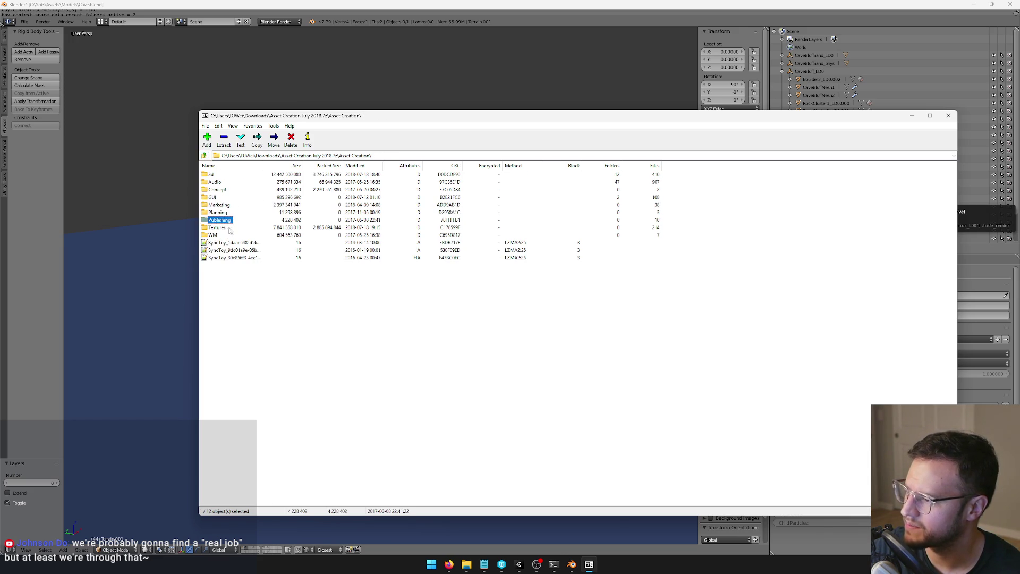
pyautogui.doubleClick(211, 174)
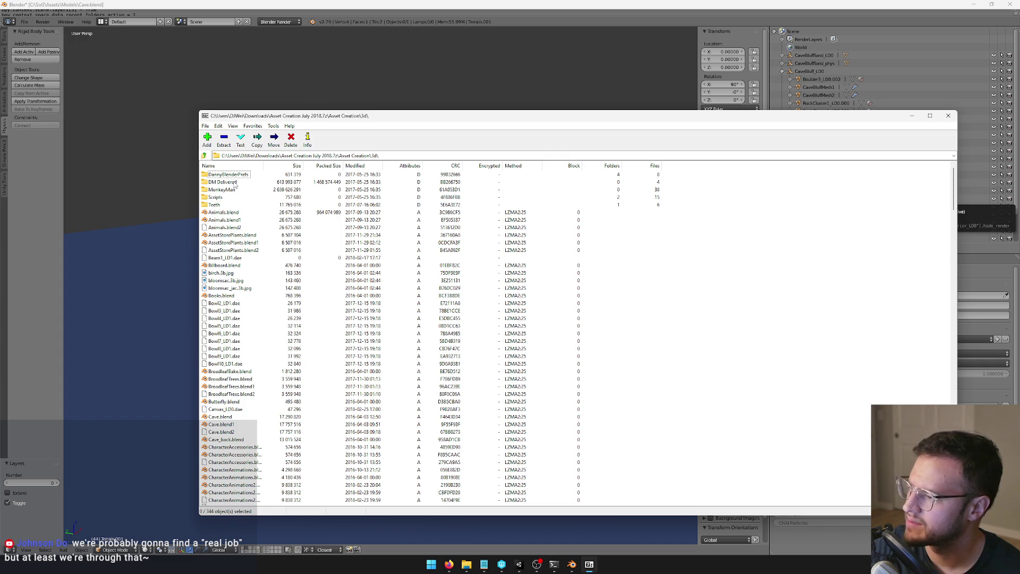
# Step: Jump to the Cave entries in the 3d file list by typing 'cave'
pyautogui.click(223, 213)
pyautogui.click(253, 299)
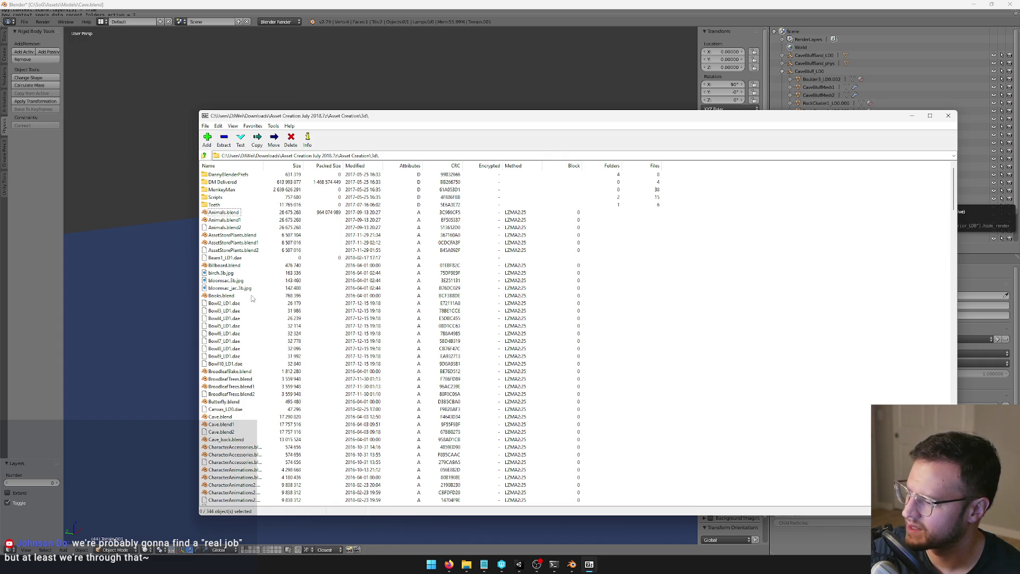
pyautogui.scroll(-1, 263, 353)
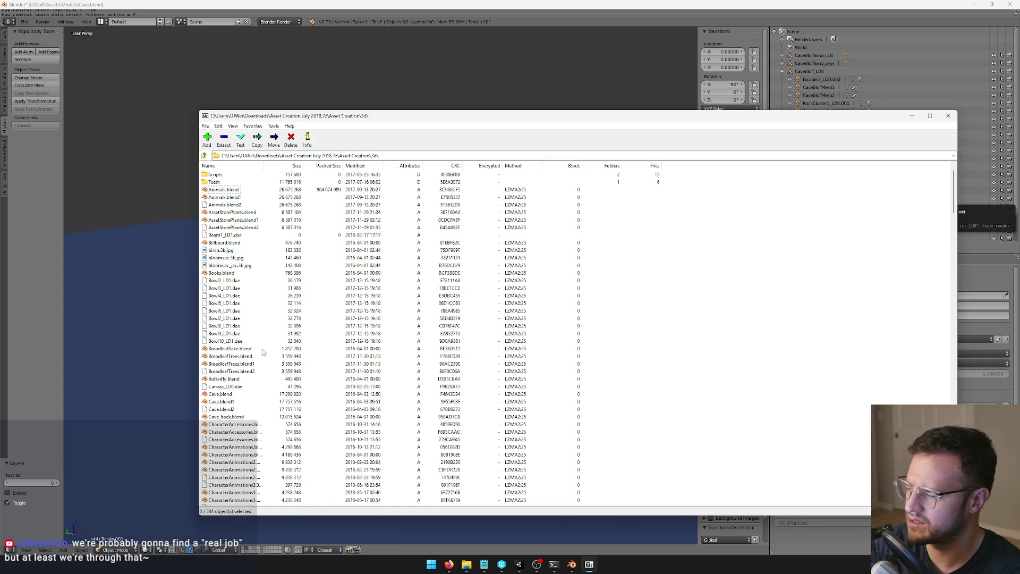
pyautogui.write('cave')
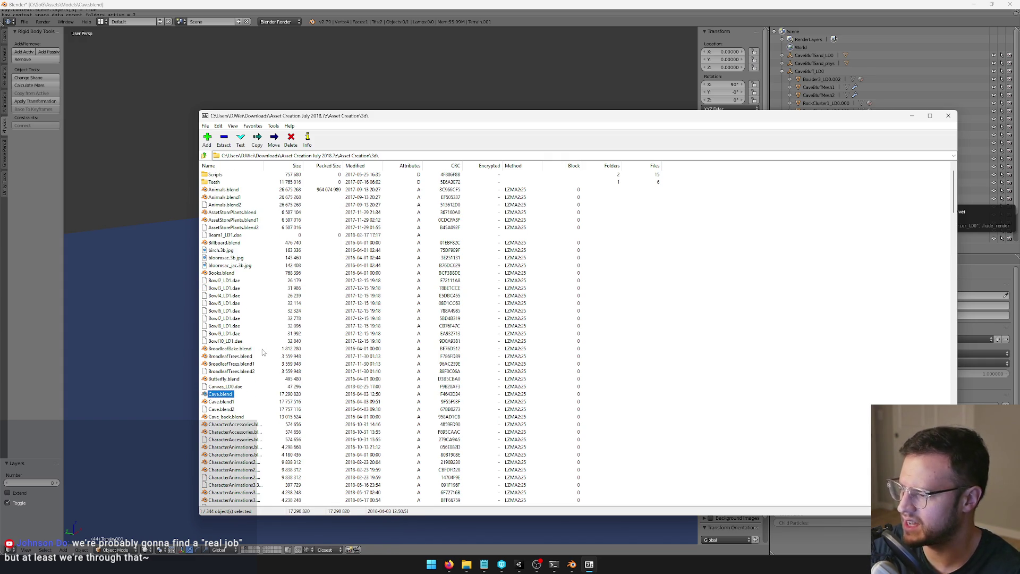
pyautogui.scroll(-4, 262, 351)
pyautogui.scroll(-7, 316, 379)
# Step: Jump to the 'hot' entries, return to the list top, and bring up the column-header menu
pyautogui.click(284, 375)
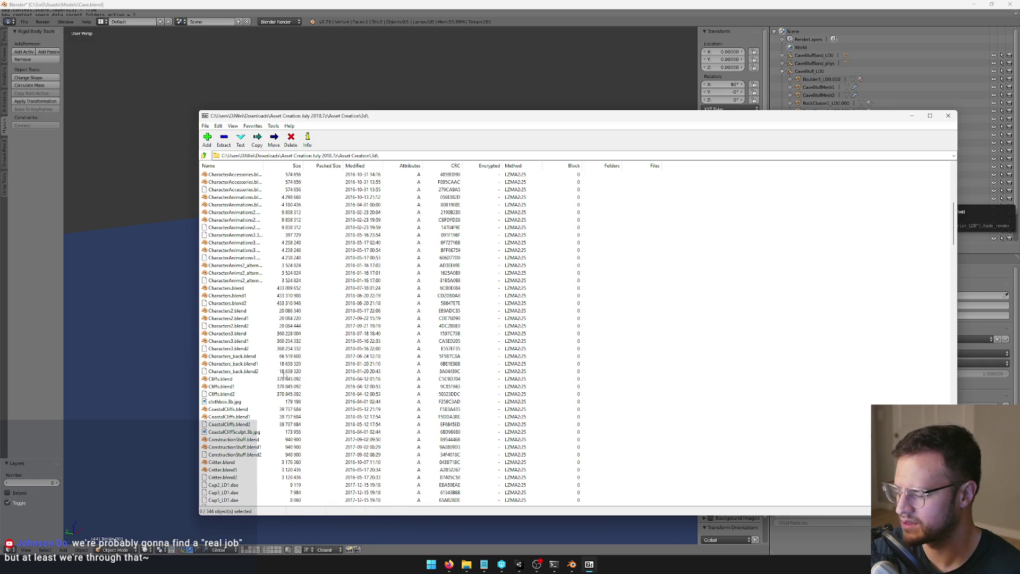
pyautogui.write('hot')
pyautogui.scroll(11, 263, 297)
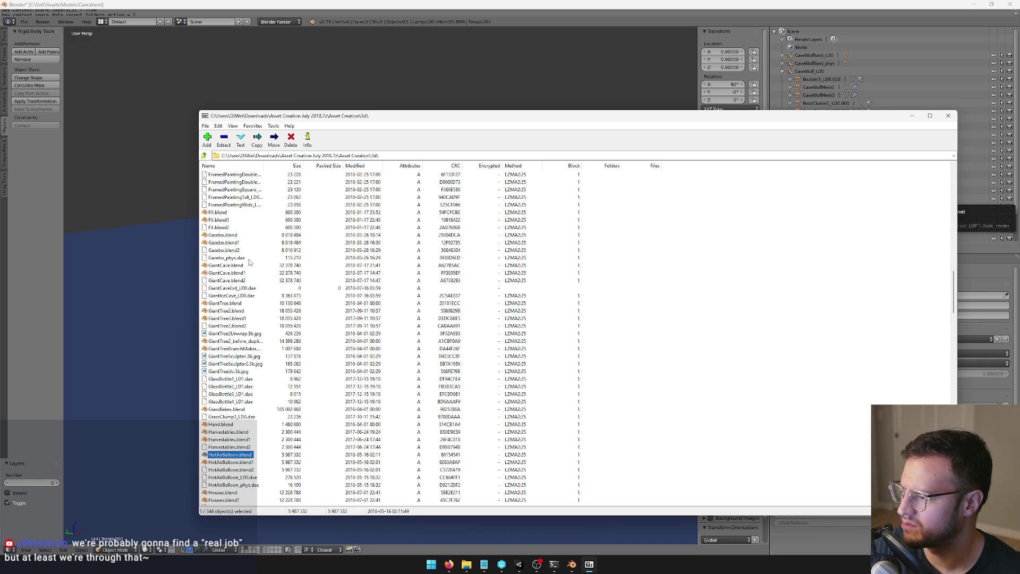
pyautogui.click(250, 272)
pyautogui.scroll(15, 250, 268)
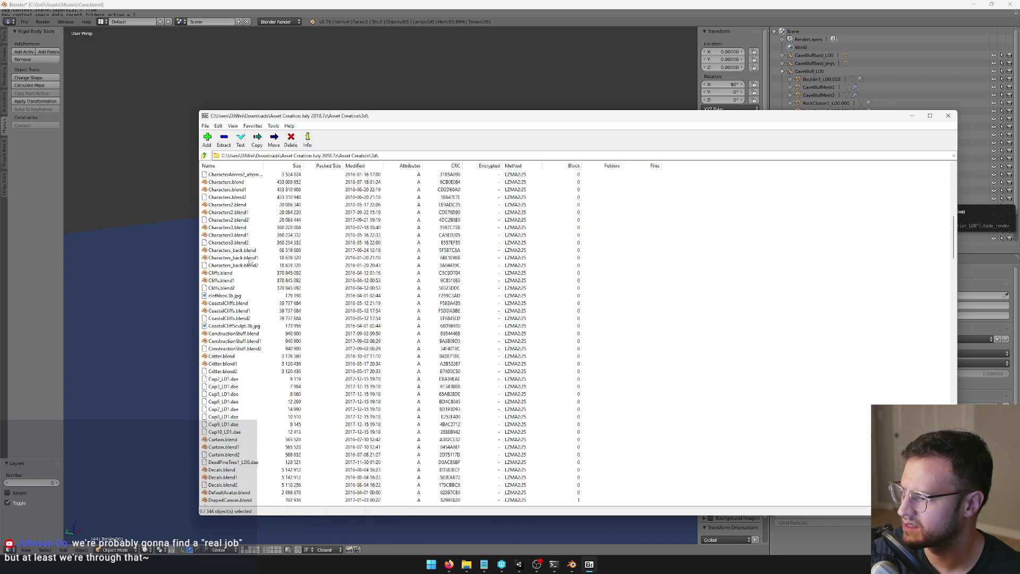
pyautogui.scroll(16, 250, 260)
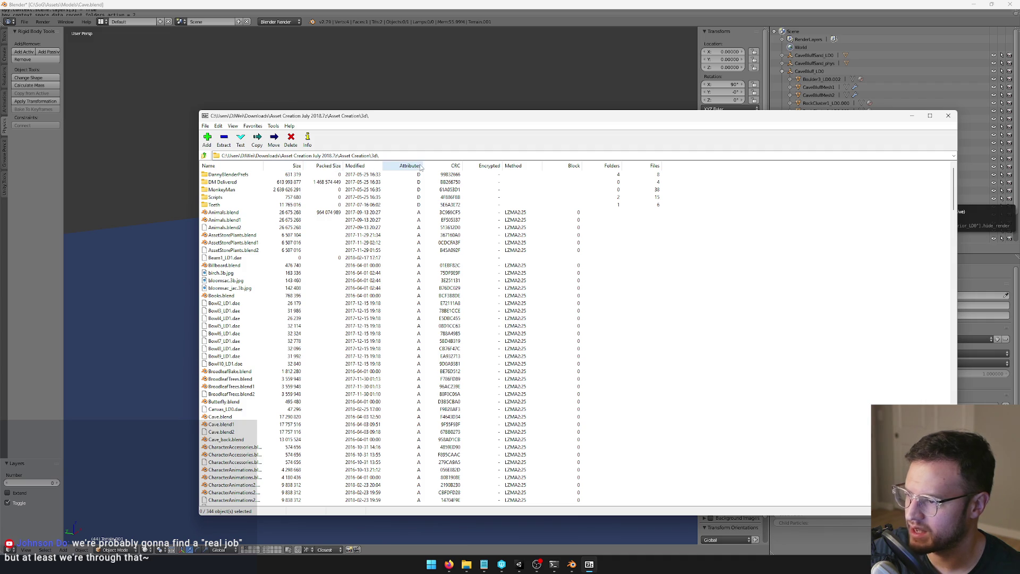
pyautogui.rightClick(686, 168)
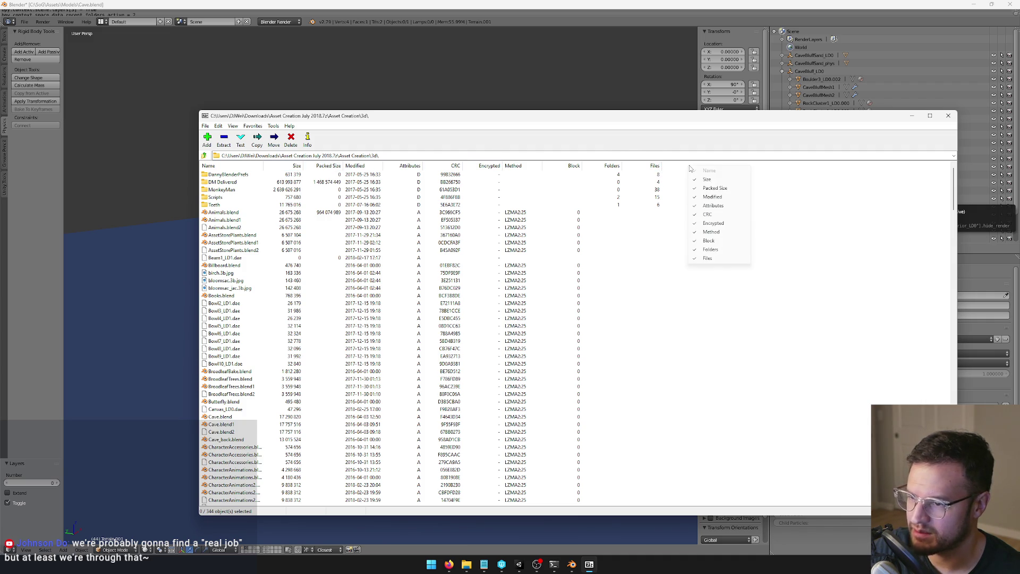
# Step: Dismiss the column menu and sort the 3d folder by size, largest first
pyautogui.click(687, 200)
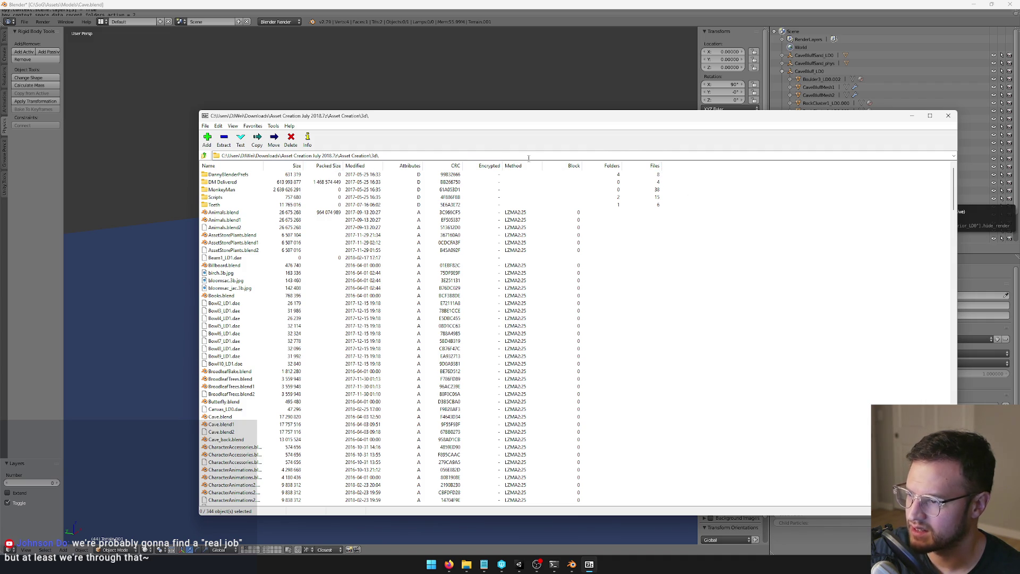
pyautogui.click(288, 168)
pyautogui.click(293, 167)
pyautogui.scroll(-10, 286, 301)
pyautogui.scroll(15, 285, 302)
pyautogui.click(297, 166)
pyautogui.scroll(10, 302, 289)
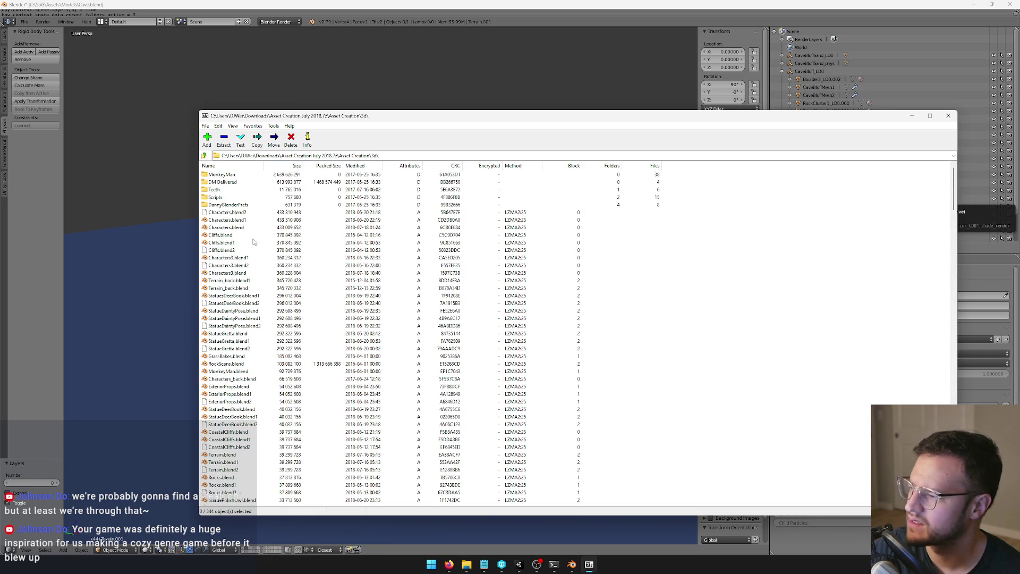
pyautogui.scroll(-1, 265, 247)
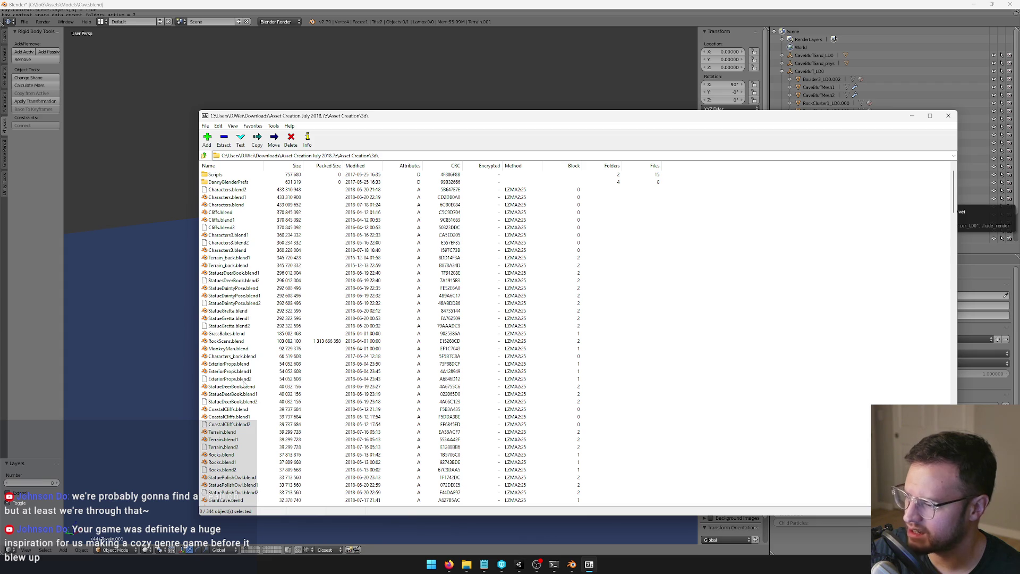
# Step: Select CoastalCliffs.blend and add GiantCave.blend to the selection
pyautogui.click(228, 410)
pyautogui.scroll(-1, 271, 403)
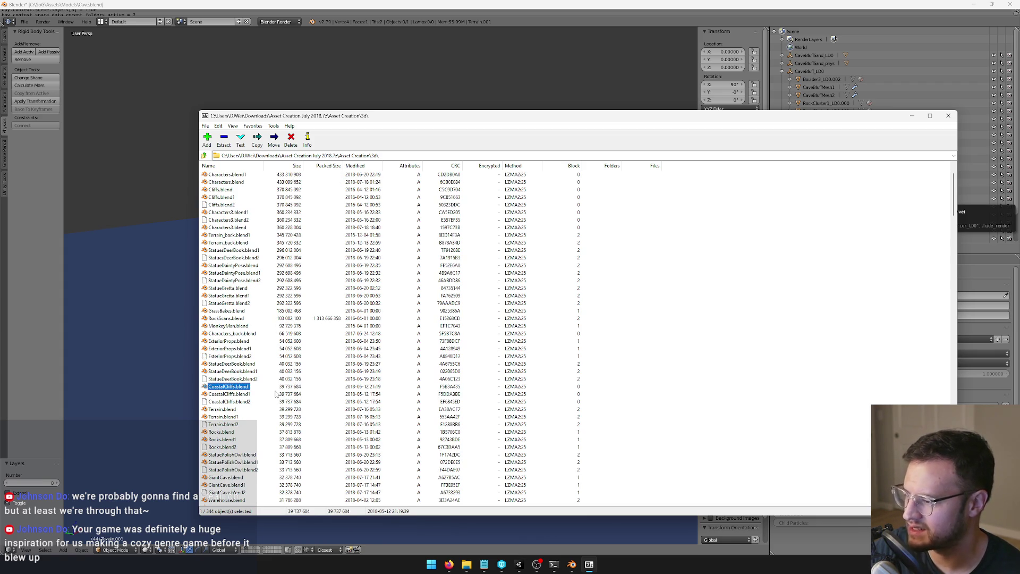
pyautogui.scroll(-1, 294, 364)
pyautogui.scroll(-1, 294, 361)
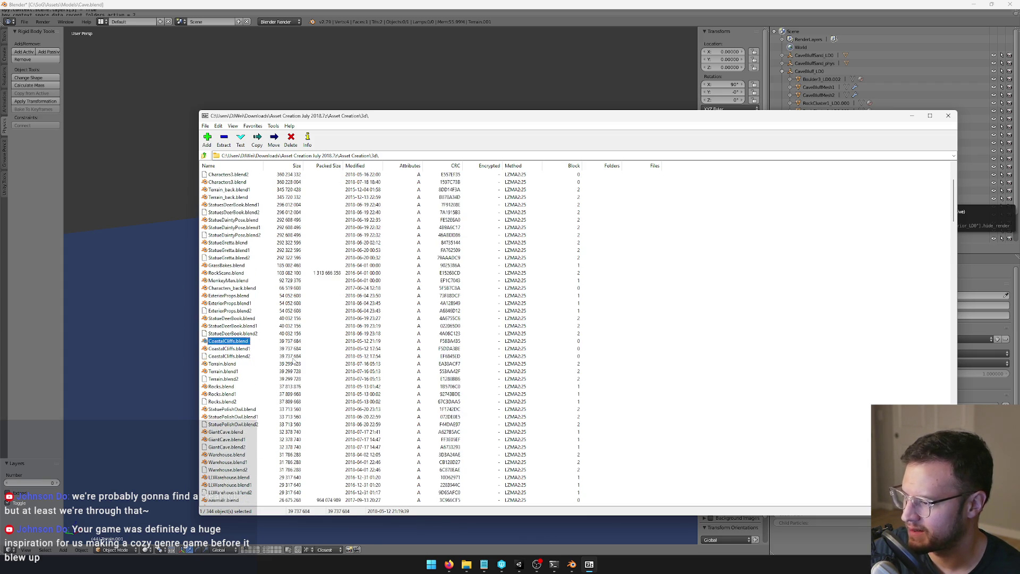
pyautogui.scroll(-1, 266, 348)
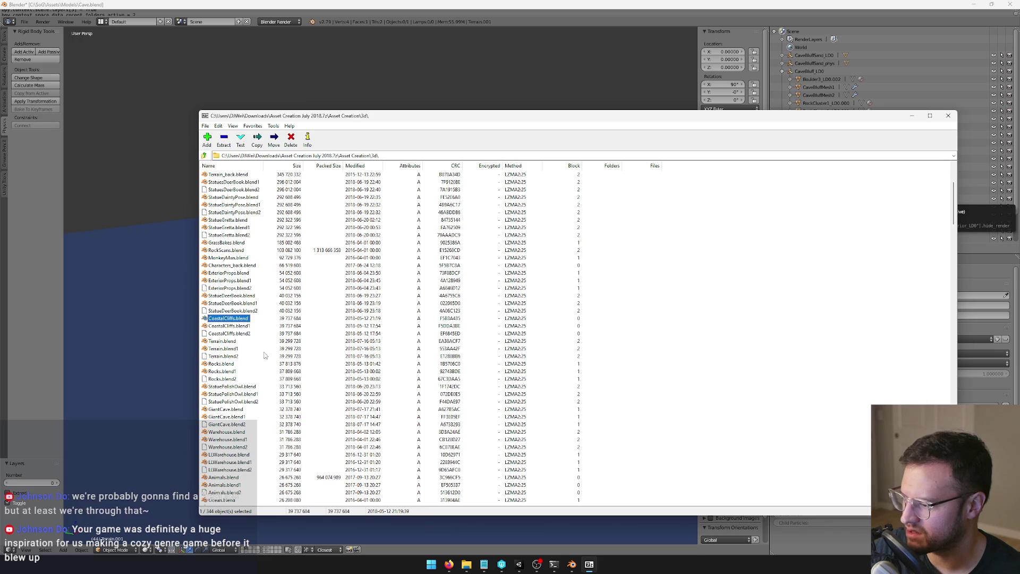
pyautogui.scroll(-1, 265, 359)
pyautogui.keyDown('ctrl'); pyautogui.click(229, 387); pyautogui.keyUp('ctrl')
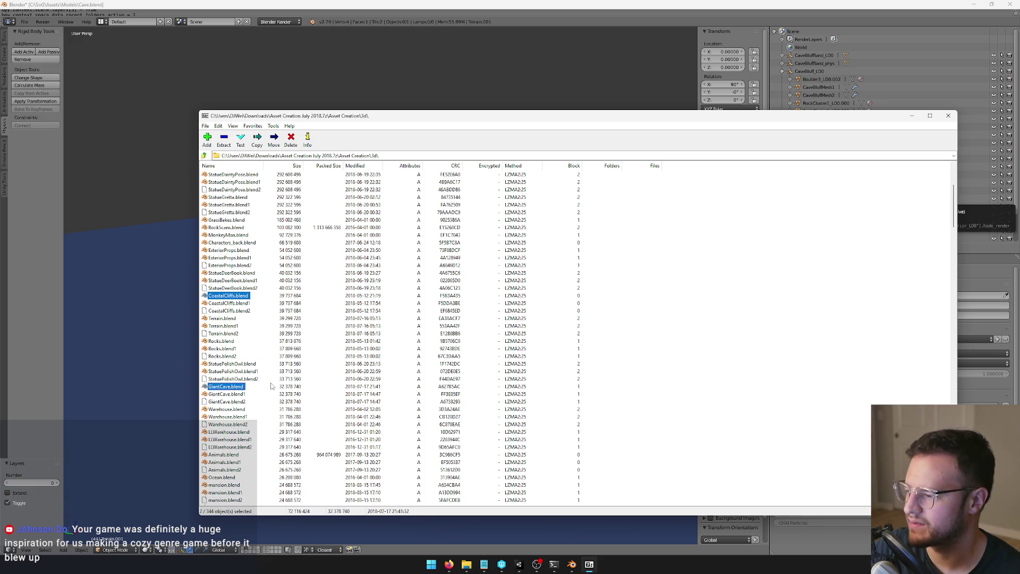
# Step: Scroll through the rest of the size-sorted list, then drag the 7-Zip window off-screen
pyautogui.scroll(-5, 306, 397)
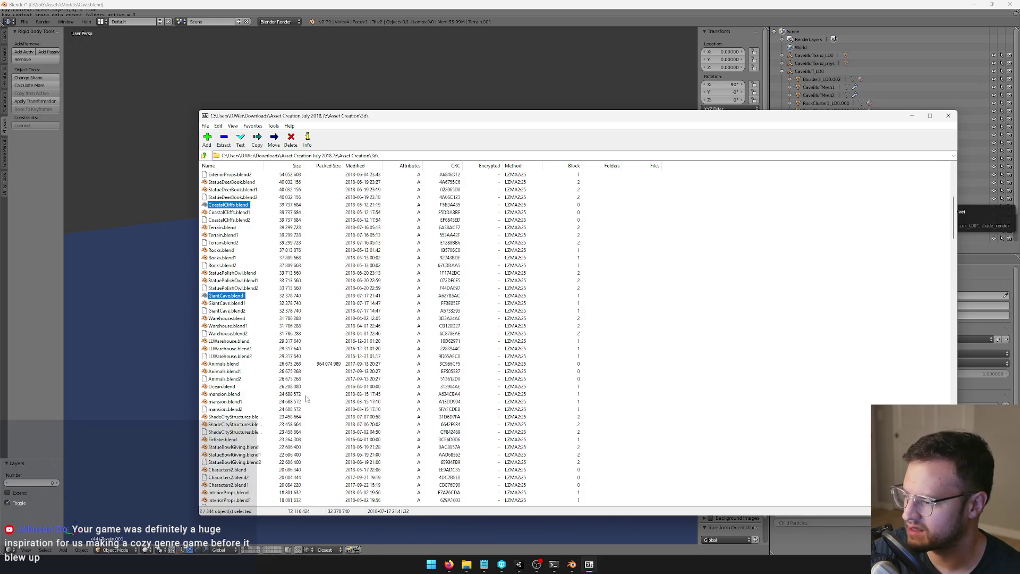
pyautogui.scroll(-5, 306, 398)
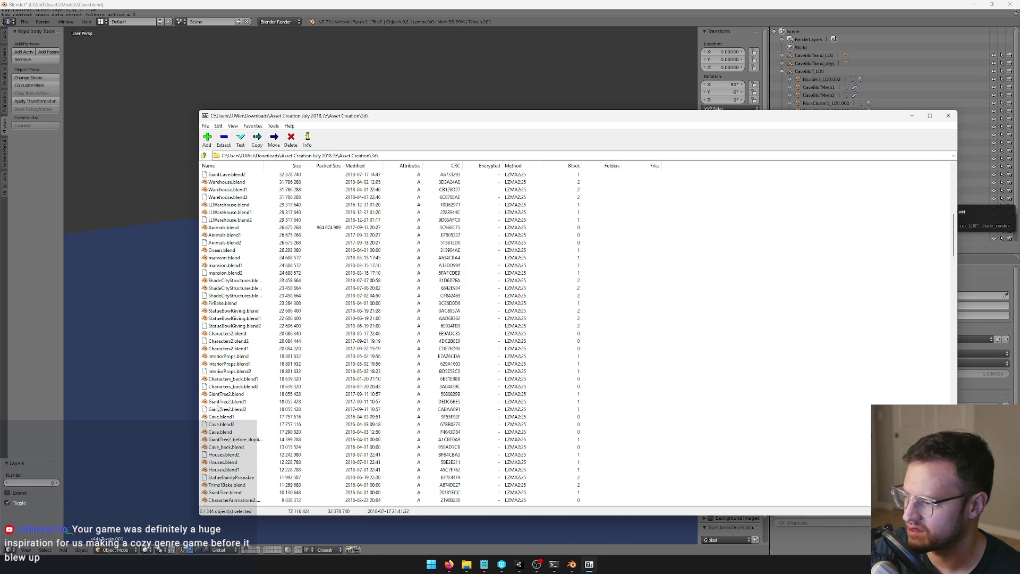
pyautogui.scroll(-9, 237, 398)
pyautogui.scroll(-14, 237, 399)
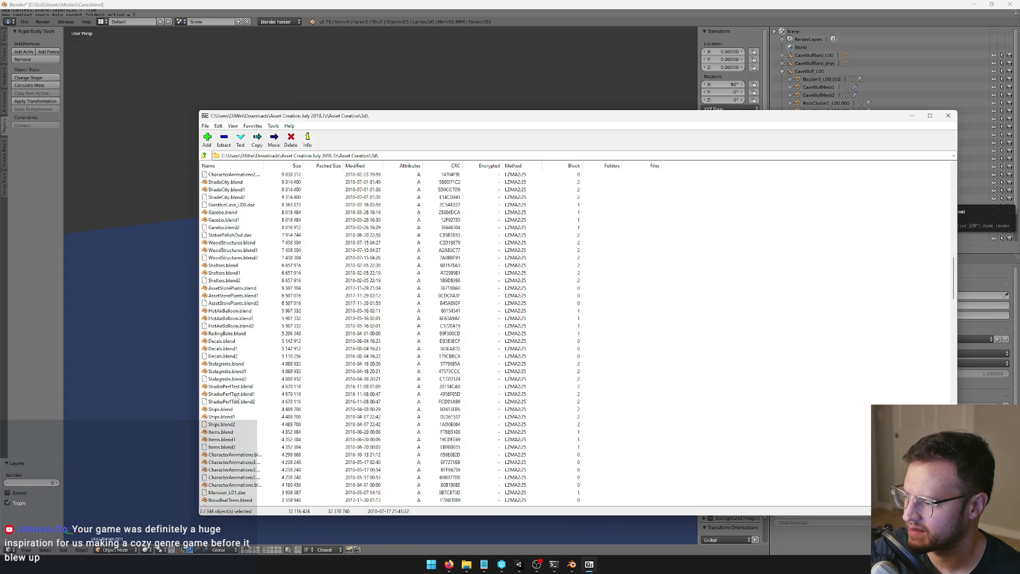
pyautogui.scroll(-9, 237, 398)
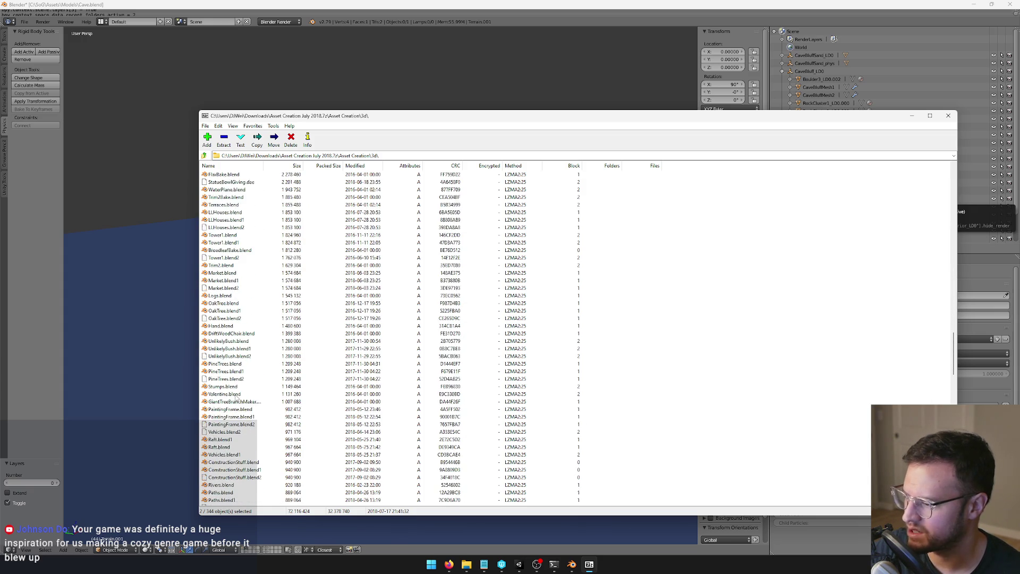
pyautogui.scroll(-2, 237, 398)
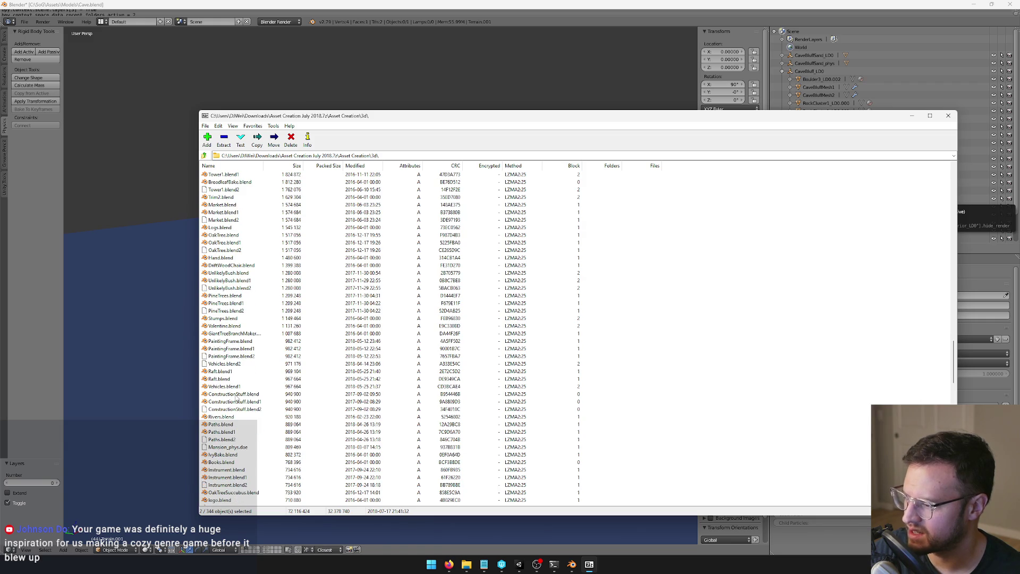
pyautogui.scroll(-6, 237, 399)
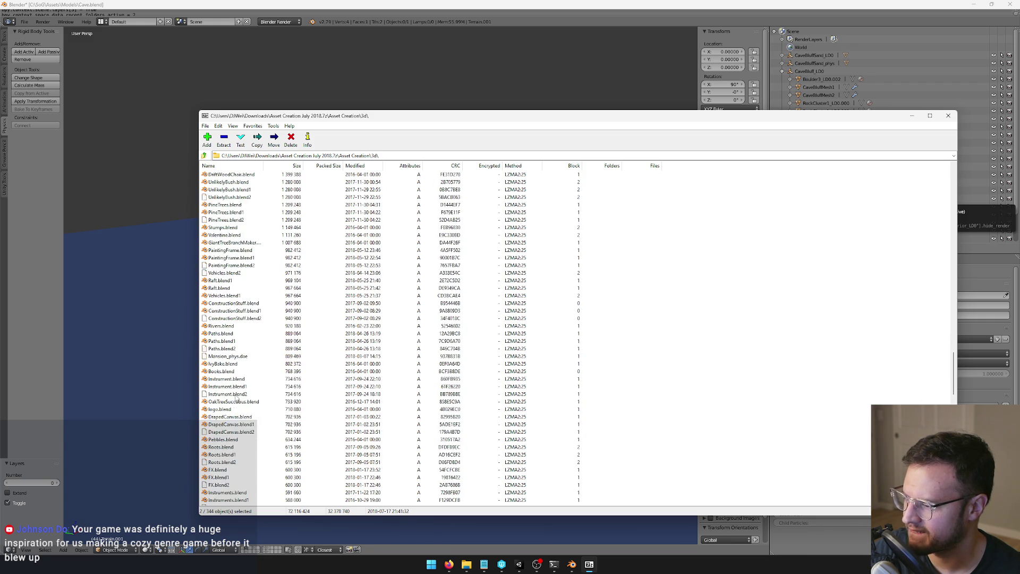
pyautogui.scroll(-4, 237, 398)
pyautogui.scroll(-9, 237, 399)
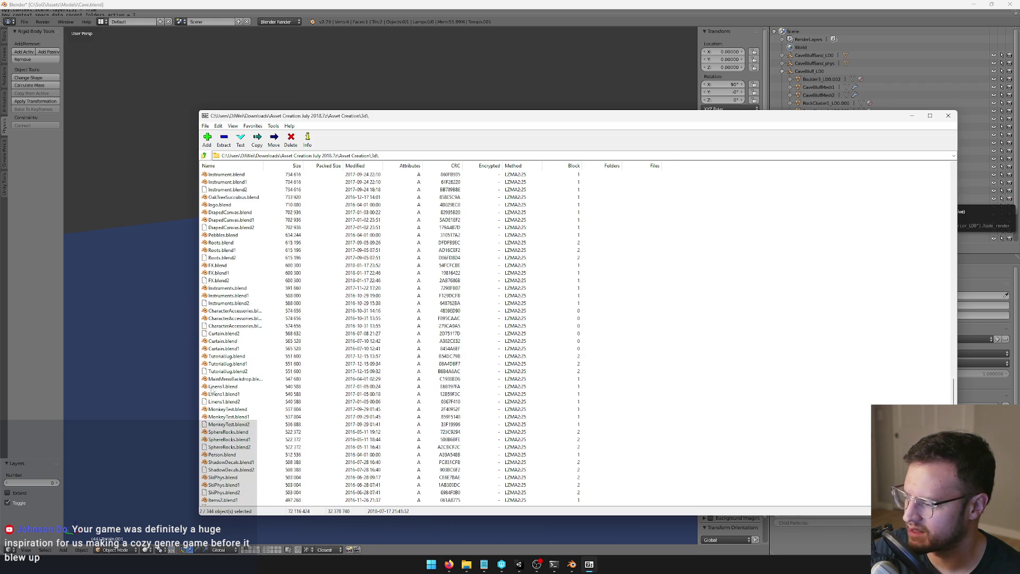
pyautogui.scroll(20, 246, 406)
pyautogui.scroll(15, 260, 434)
pyautogui.moveTo(328, 118)
pyautogui.mouseDown()
pyautogui.moveTo(880, 188)
pyautogui.moveTo(1019, 191)
pyautogui.mouseUp()
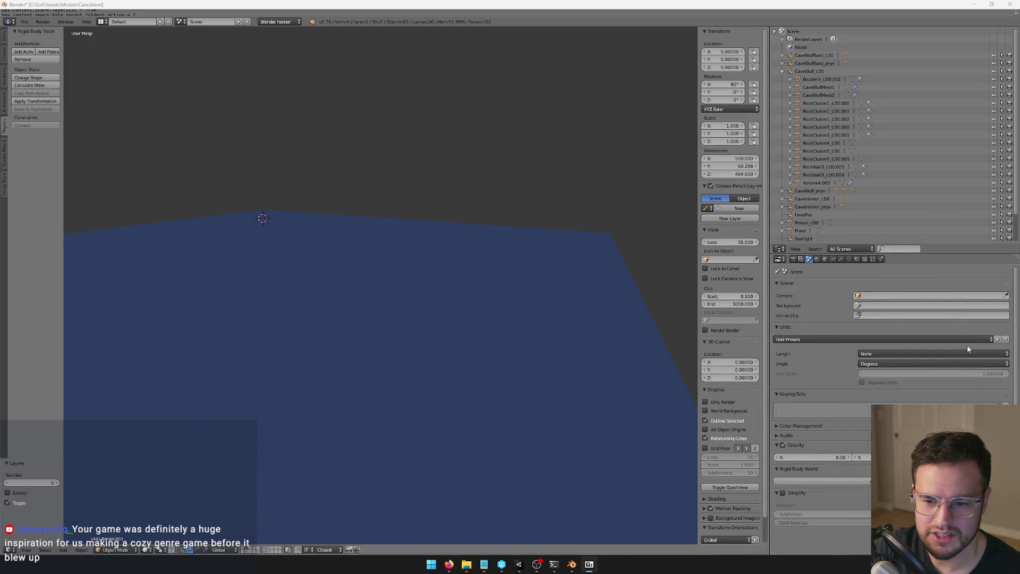
# Step: Restore the Downloads folder window from its taskbar preview and shift it right
pyautogui.moveTo(471, 566)
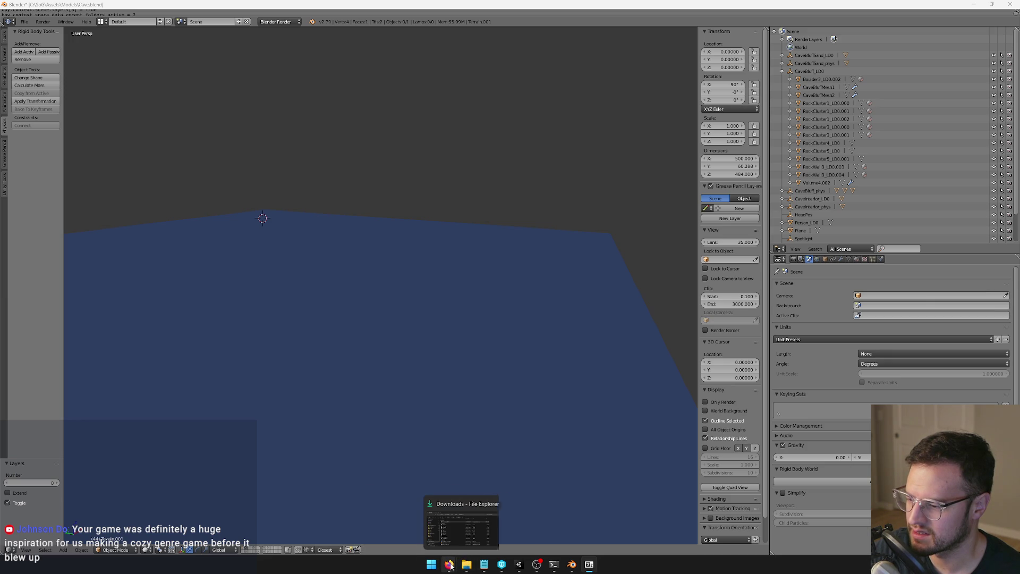
pyautogui.moveTo(472, 538)
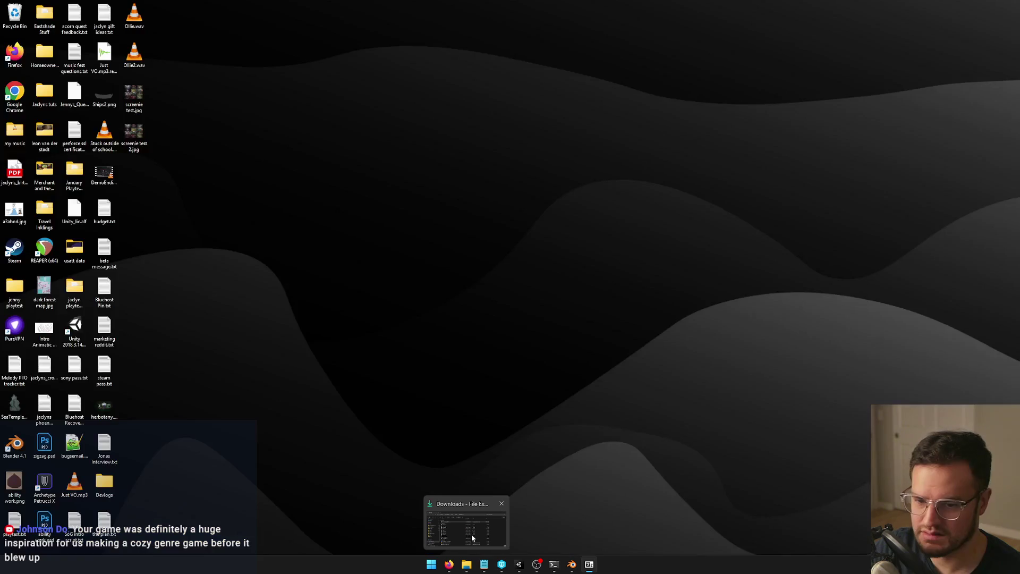
pyautogui.click(472, 538)
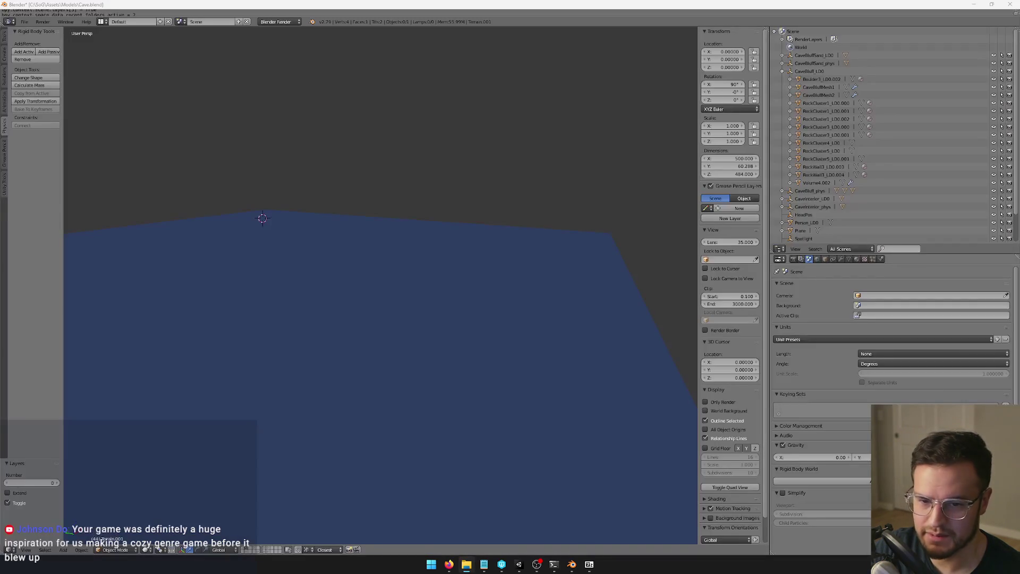
pyautogui.moveTo(581, 179)
pyautogui.mouseDown()
pyautogui.moveTo(683, 180)
pyautogui.moveTo(619, 181)
pyautogui.mouseUp()
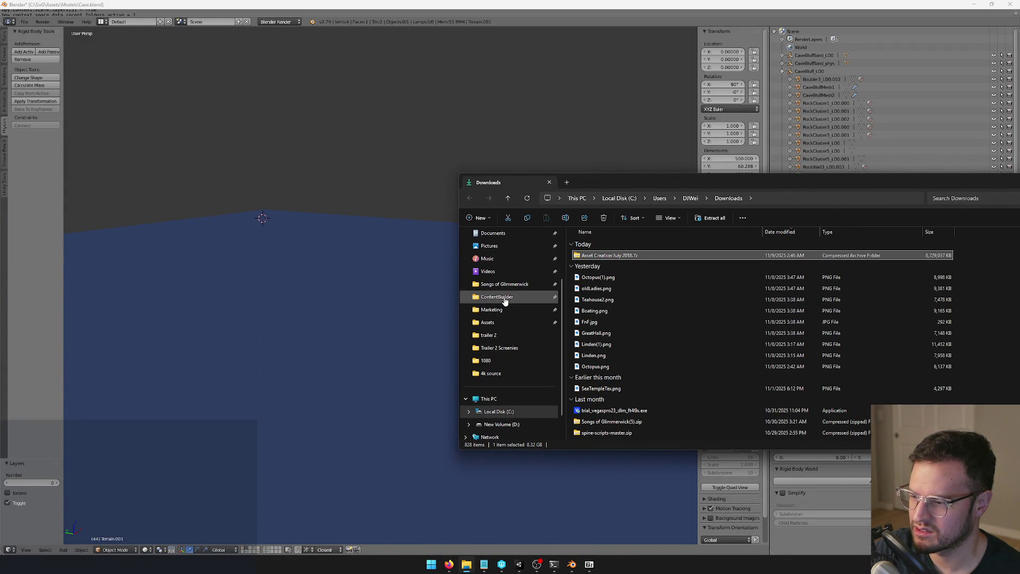
# Step: Navigate from the project's Assets folder into Models > blends~
pyautogui.click(487, 322)
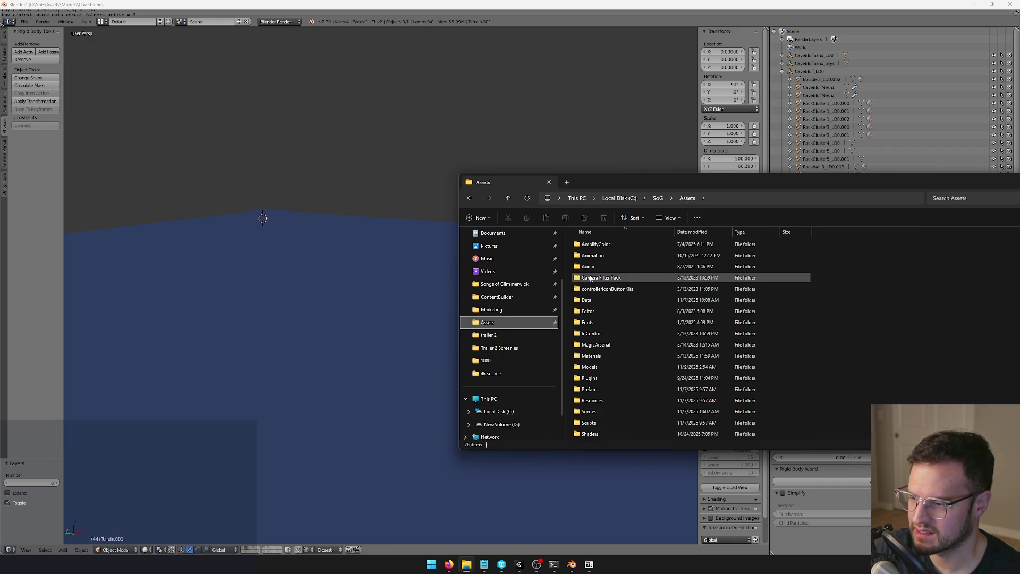
pyautogui.click(595, 269)
pyautogui.write('mo')
pyautogui.press('Return')
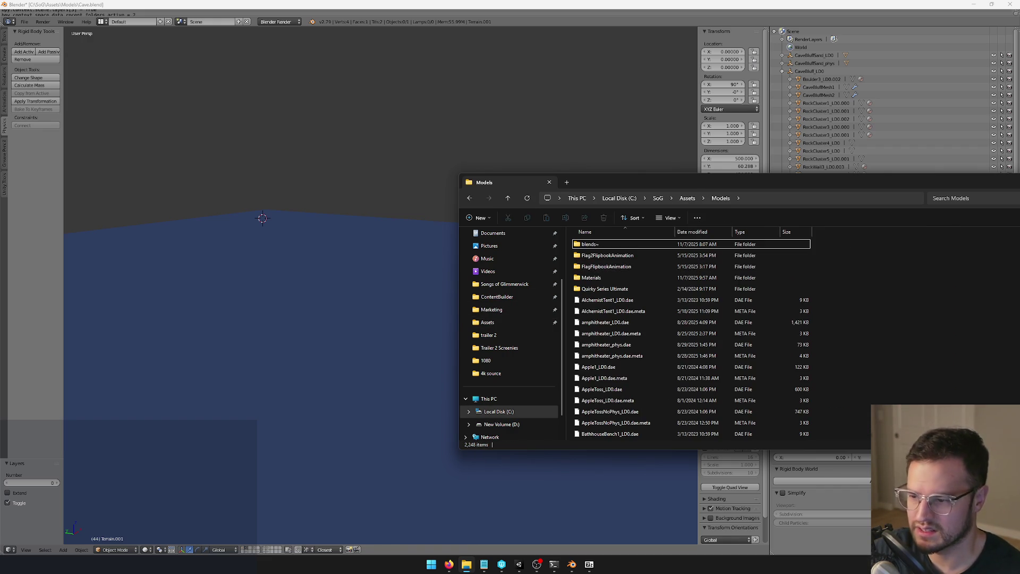
pyautogui.moveTo(714, 186); pyautogui.dragTo(350, 143)
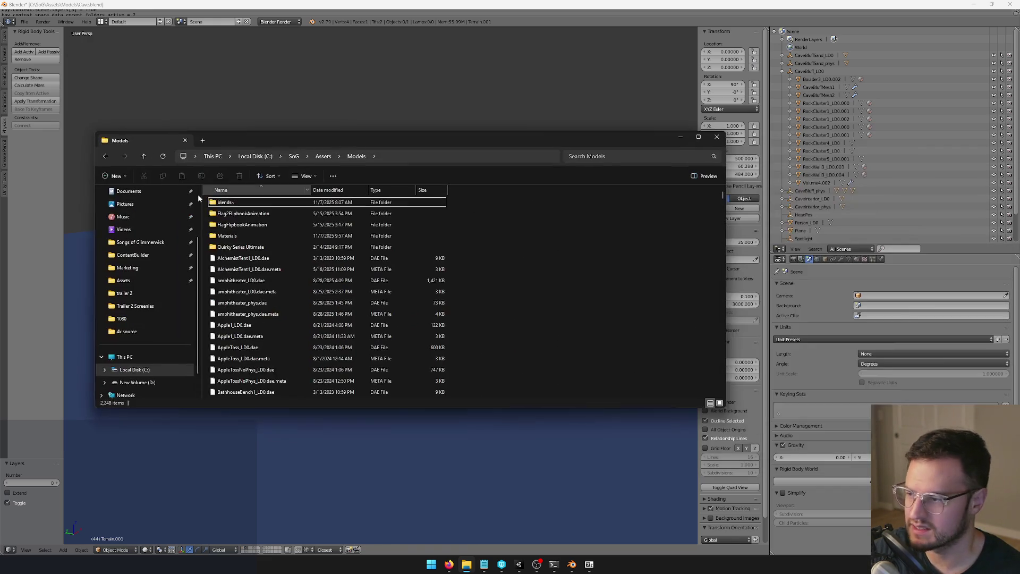
pyautogui.doubleClick(229, 202)
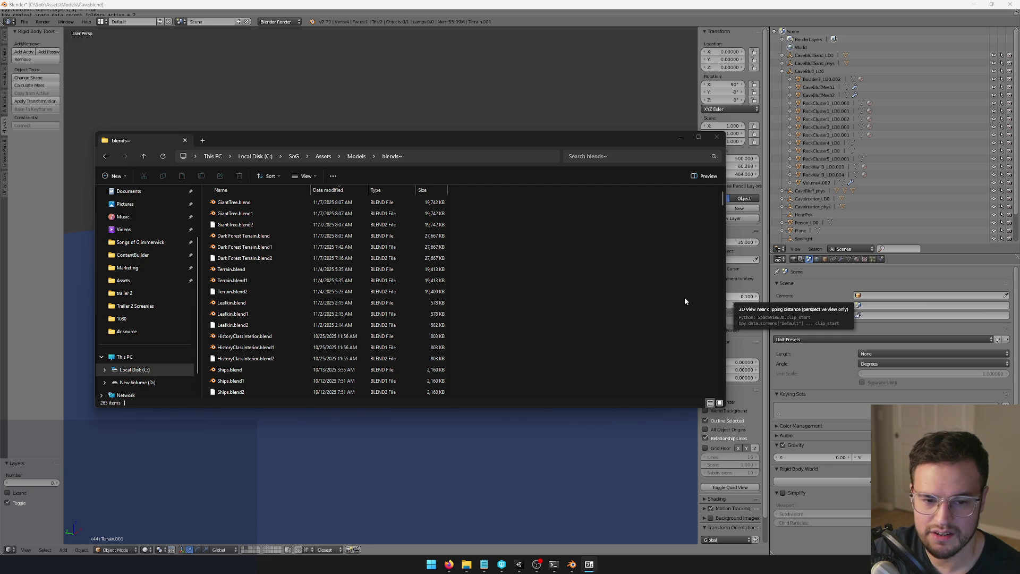
# Step: Open CoastalCliffs.blend in Blender and orbit around the cliff pieces
pyautogui.hotkey('ctrl', 'v')
pyautogui.click(244, 315)
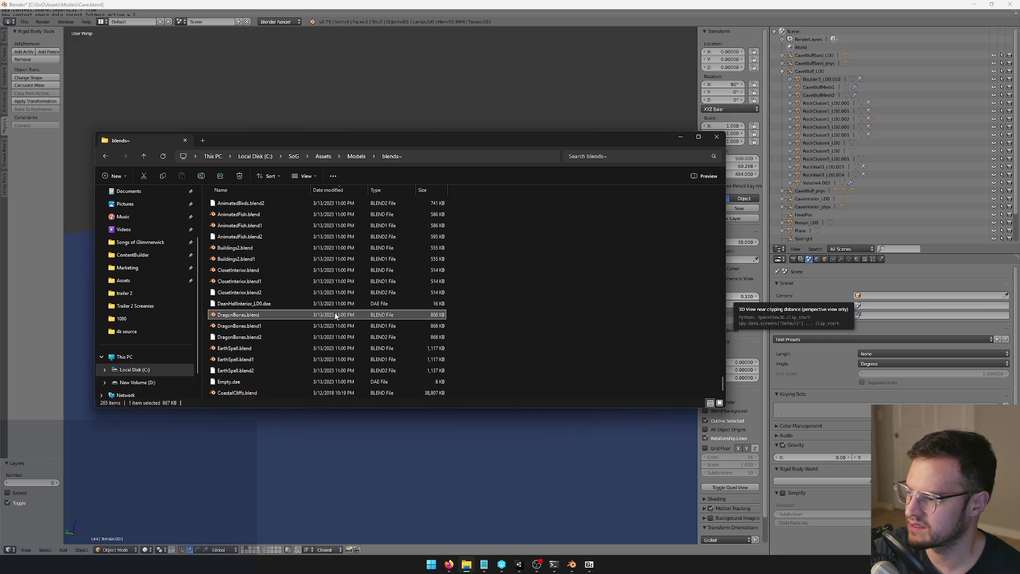
pyautogui.scroll(-1, 260, 343)
pyautogui.doubleClick(240, 383)
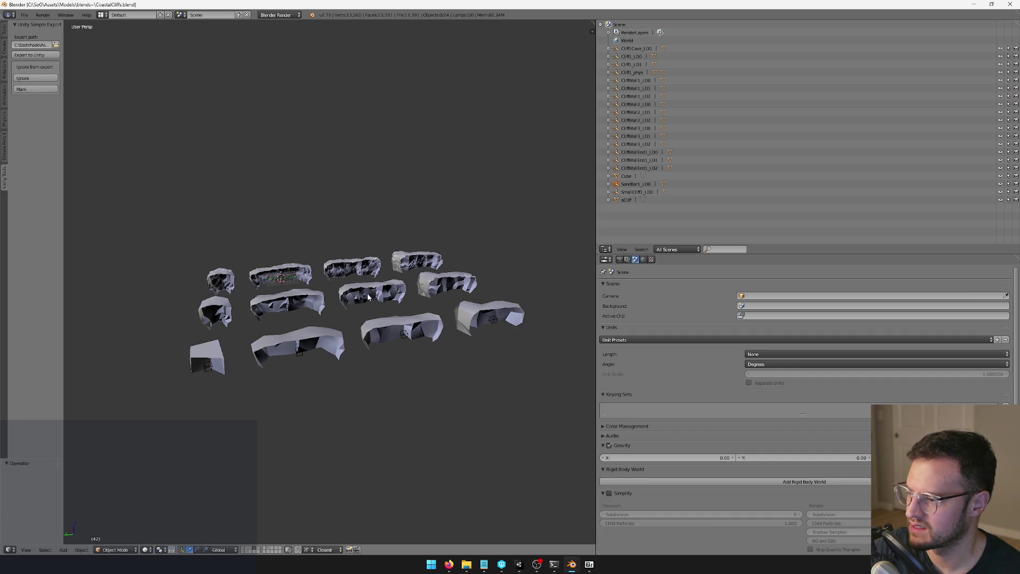
pyautogui.moveTo(369, 297); pyautogui.dragTo(447, 291)
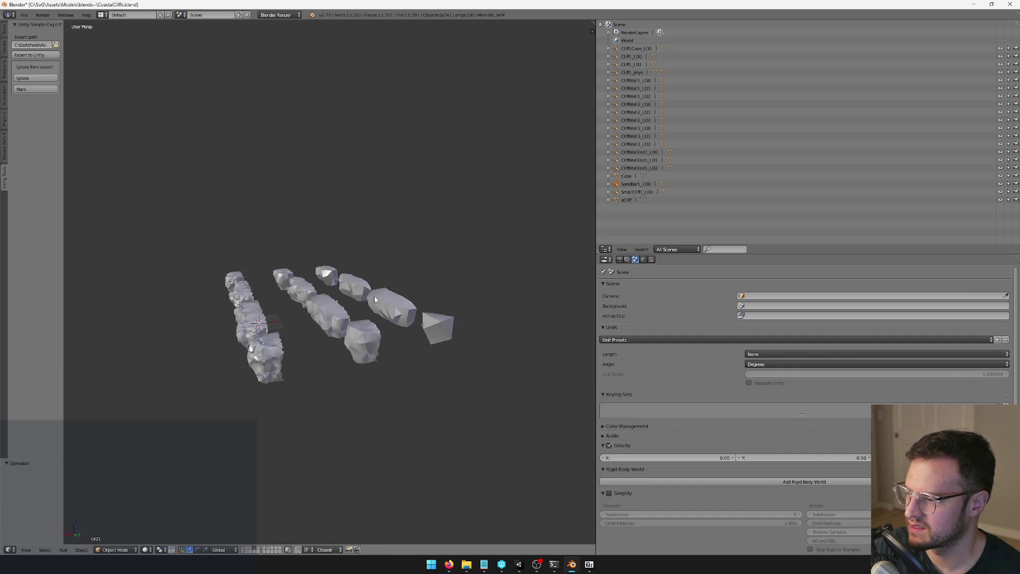
# Step: Show all layers with ` and orbit low to view the blue cliff's rock slabs
pyautogui.press('`')
pyautogui.scroll(8, 361, 295)
pyautogui.scroll(-10, 327, 231)
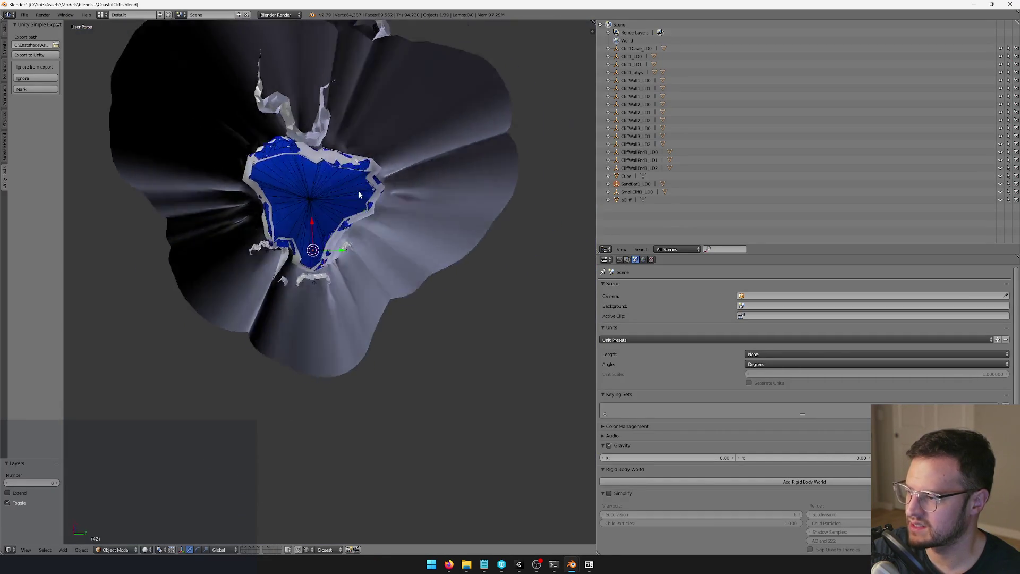
pyautogui.moveTo(358, 190)
pyautogui.mouseDown()
pyautogui.moveTo(374, 269)
pyautogui.moveTo(376, 244)
pyautogui.moveTo(345, 222)
pyautogui.mouseUp()
pyautogui.scroll(6, 374, 269)
pyautogui.scroll(-10, 372, 239)
pyautogui.scroll(5, 377, 260)
pyautogui.scroll(6, 335, 271)
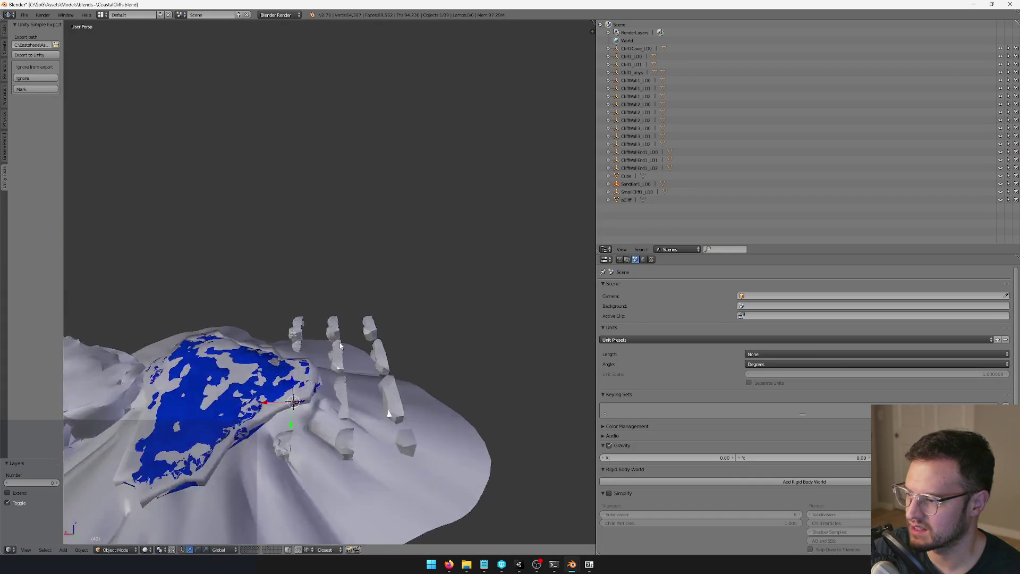
pyautogui.moveTo(334, 276)
pyautogui.mouseDown()
pyautogui.moveTo(319, 296)
pyautogui.moveTo(431, 282)
pyautogui.moveTo(462, 246)
pyautogui.moveTo(467, 269)
pyautogui.moveTo(455, 310)
pyautogui.moveTo(383, 278)
pyautogui.moveTo(272, 301)
pyautogui.moveTo(195, 241)
pyautogui.moveTo(155, 276)
pyautogui.moveTo(307, 294)
pyautogui.moveTo(412, 282)
pyautogui.moveTo(407, 257)
pyautogui.mouseUp()
# Step: Select rock cliff1_mesh.004, check it in Edit Mode, and frame it on the plateau
pyautogui.rightClick(395, 264)
pyautogui.press('Tab')
pyautogui.press('Tab')
pyautogui.moveTo(424, 269); pyautogui.dragTo(336, 331)
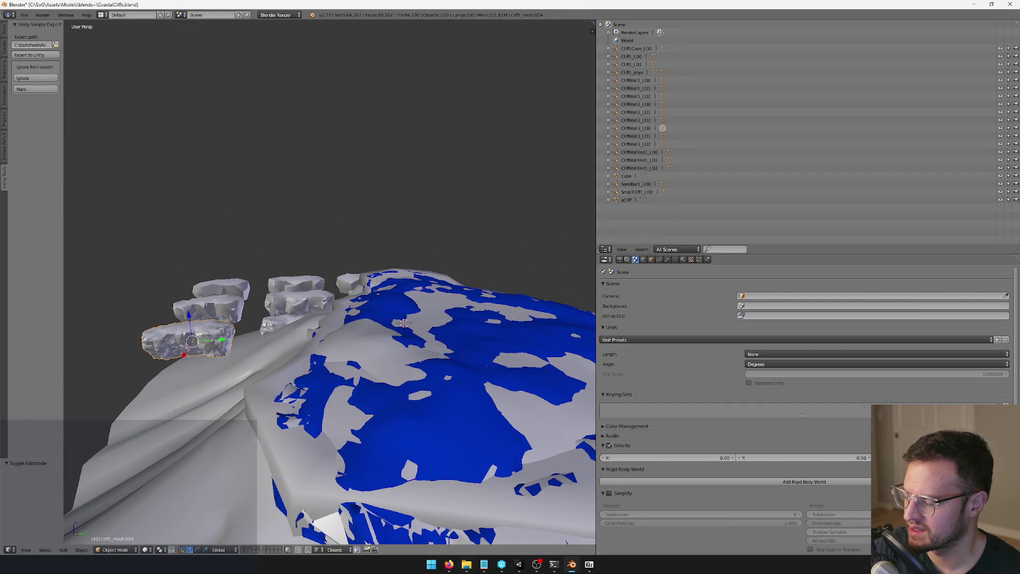
pyautogui.moveTo(460, 558)
pyautogui.mouseDown()
pyautogui.moveTo(358, 329)
pyautogui.moveTo(292, 352)
pyautogui.moveTo(231, 346)
pyautogui.moveTo(333, 342)
pyautogui.moveTo(367, 361)
pyautogui.mouseUp()
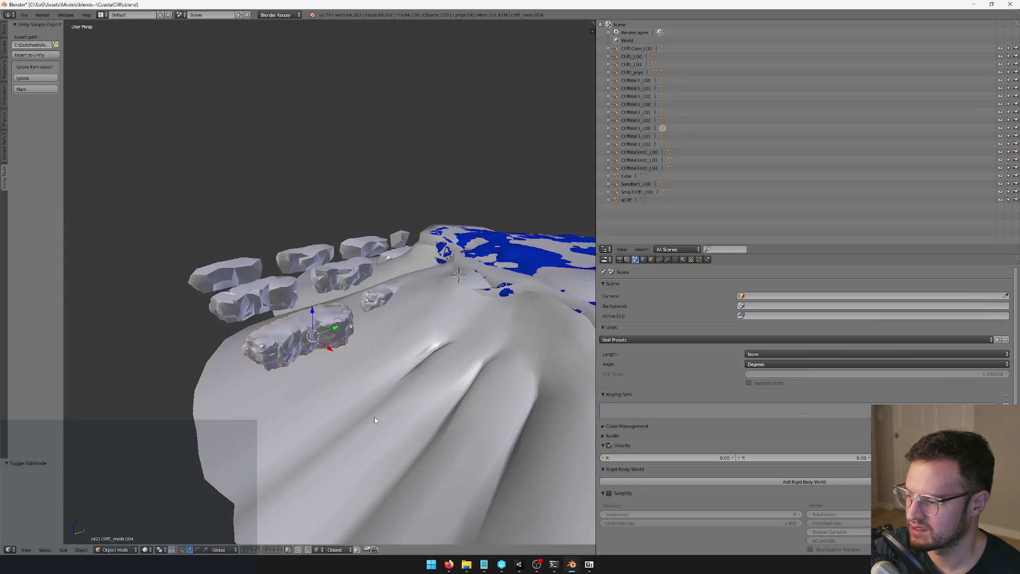
pyautogui.moveTo(389, 491); pyautogui.dragTo(401, 394)
pyautogui.scroll(3, 415, 295)
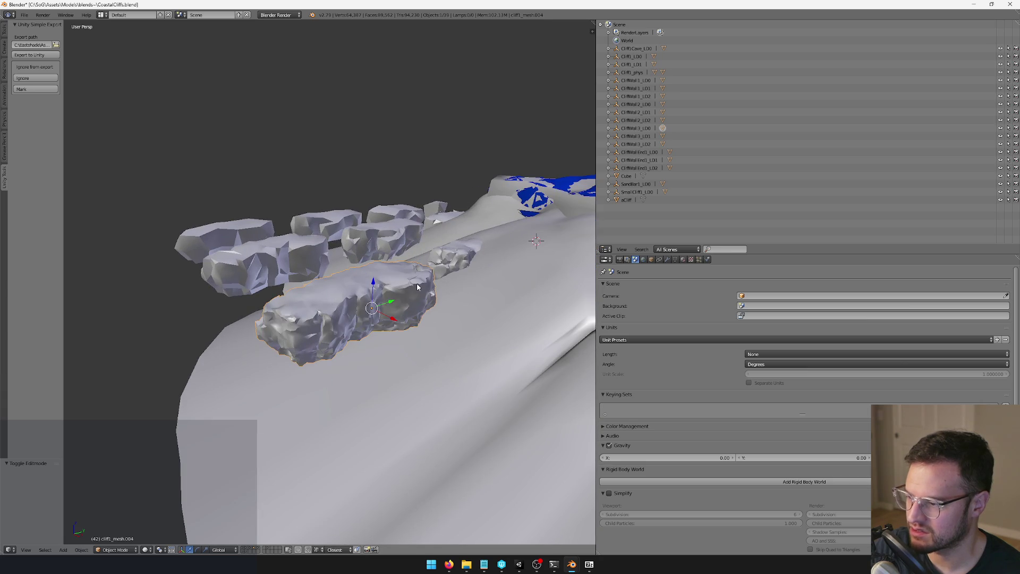
pyautogui.press('Tab')
pyautogui.press('KP_Decimal')
pyautogui.press('Tab')
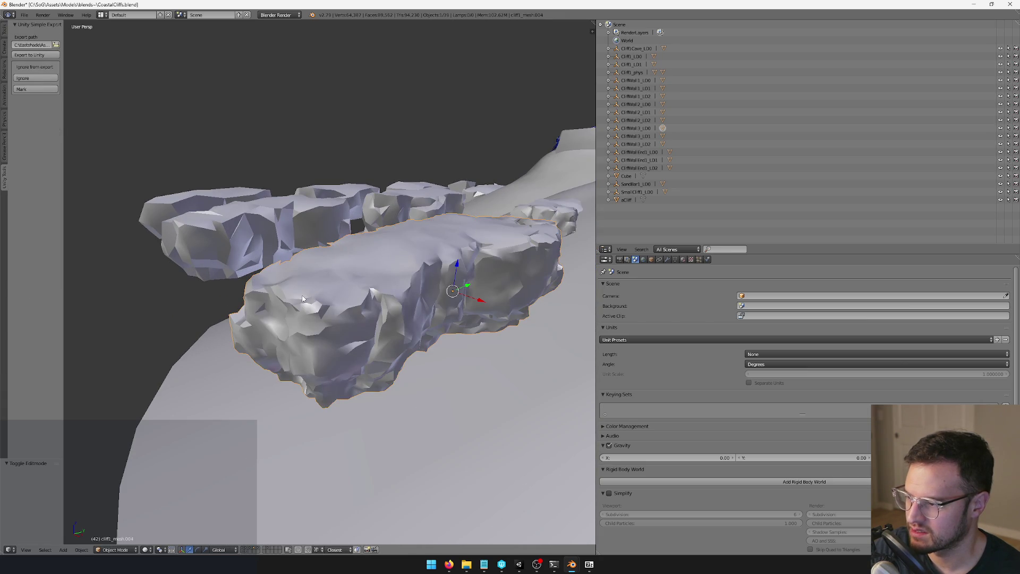
# Step: Inspect the neighbouring rock and cliff1_mesh.009, showing its Decimate 0.0200 and EdgeSplit 30° modifiers
pyautogui.rightClick(235, 243)
pyautogui.press('Tab')
pyautogui.press('KP_Decimal')
pyautogui.press('Tab')
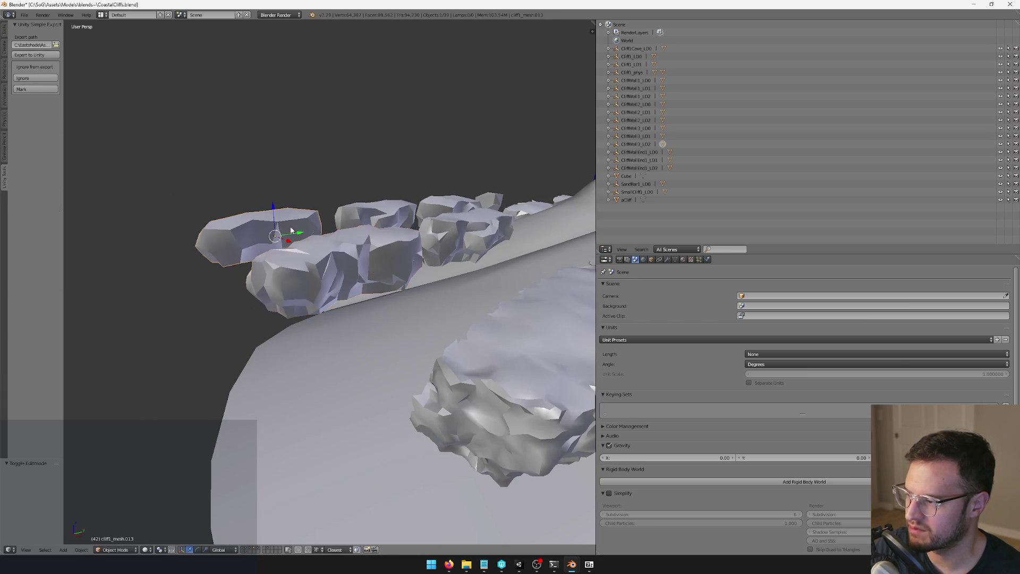
pyautogui.moveTo(367, 319); pyautogui.dragTo(380, 300)
pyautogui.press('Tab')
pyautogui.press('Tab')
pyautogui.moveTo(443, 364)
pyautogui.mouseDown()
pyautogui.moveTo(208, 348)
pyautogui.moveTo(368, 344)
pyautogui.moveTo(394, 334)
pyautogui.moveTo(350, 335)
pyautogui.moveTo(410, 323)
pyautogui.moveTo(420, 324)
pyautogui.moveTo(417, 340)
pyautogui.mouseUp()
pyautogui.rightClick(372, 341)
pyautogui.press('Tab')
pyautogui.press('Tab')
pyautogui.click(675, 259)
# Step: Inspect the Decimate and EdgeSplit modifiers on rocks cliff1_mesh.004 and cliff1_mesh.005
pyautogui.click(668, 260)
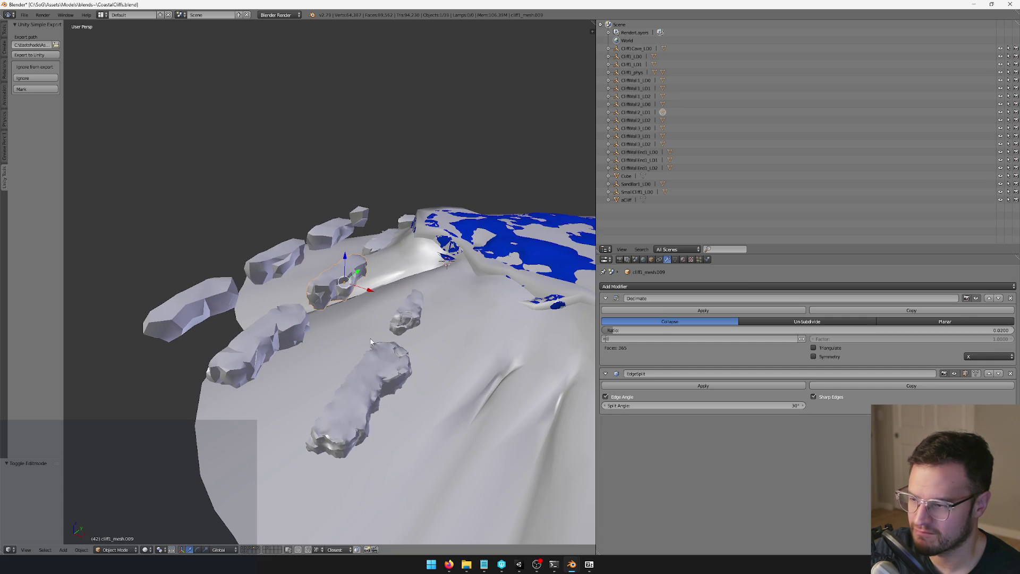
pyautogui.click(651, 259)
pyautogui.moveTo(372, 268)
pyautogui.mouseDown()
pyautogui.moveTo(458, 277)
pyautogui.moveTo(400, 298)
pyautogui.moveTo(427, 308)
pyautogui.moveTo(400, 340)
pyautogui.moveTo(293, 316)
pyautogui.moveTo(425, 277)
pyautogui.mouseUp()
pyautogui.rightClick(393, 265)
pyautogui.rightClick(400, 340)
pyautogui.moveTo(298, 309)
pyautogui.mouseDown()
pyautogui.moveTo(194, 341)
pyautogui.moveTo(312, 343)
pyautogui.mouseUp()
pyautogui.click(676, 286)
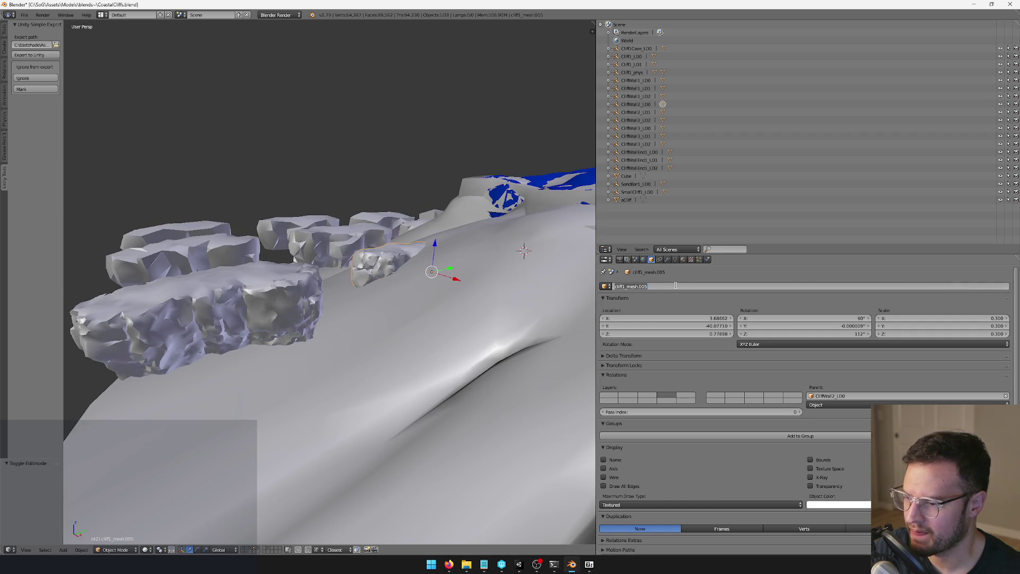
# Step: Show cliff1_mesh.004's modifiers, then select and frame the small rock cliff1_mesh.005
pyautogui.rightClick(283, 297)
pyautogui.click(667, 260)
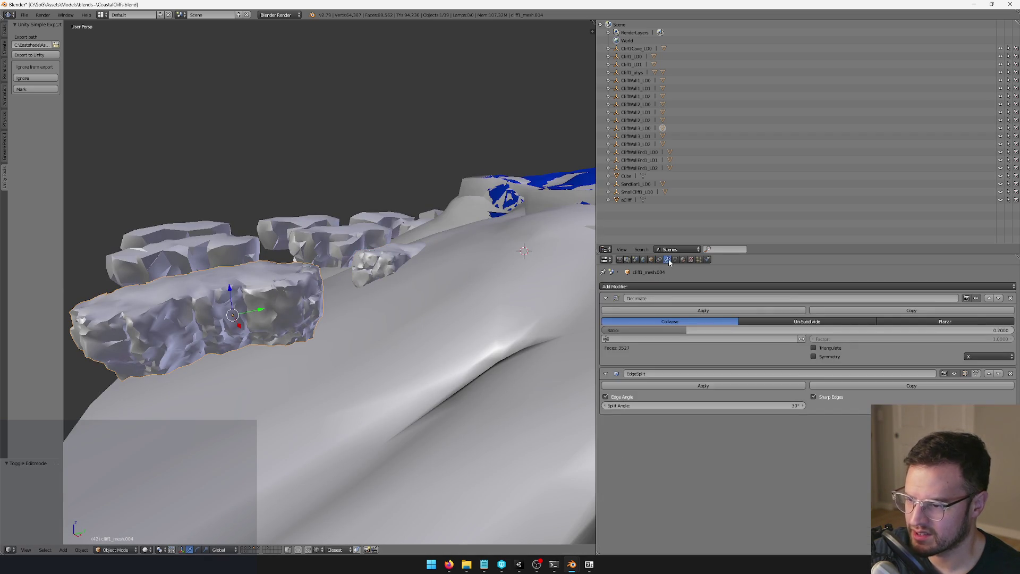
pyautogui.rightClick(382, 263)
pyautogui.press('KP_Decimal')
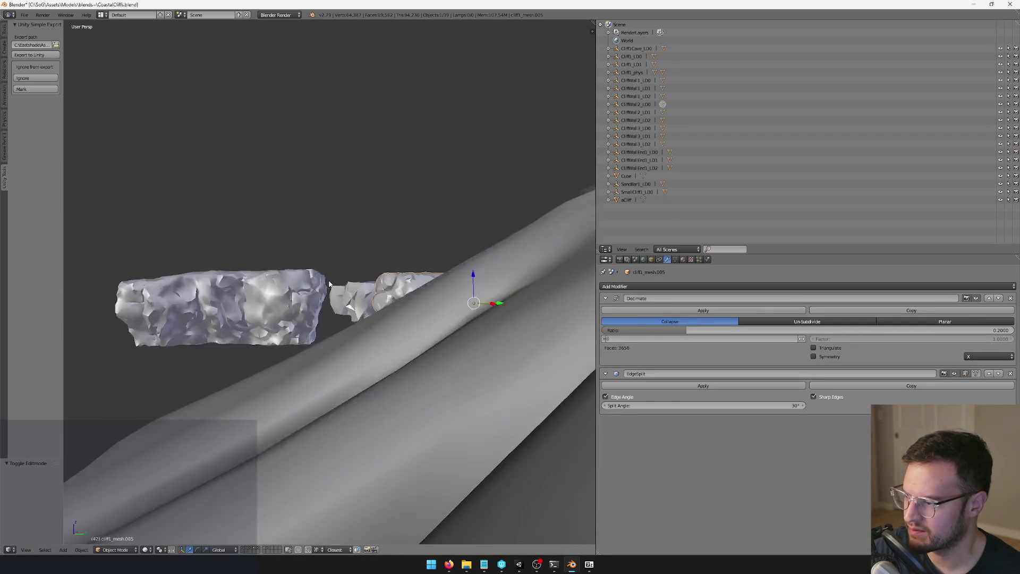
pyautogui.scroll(2, 307, 262)
pyautogui.scroll(-5, 307, 262)
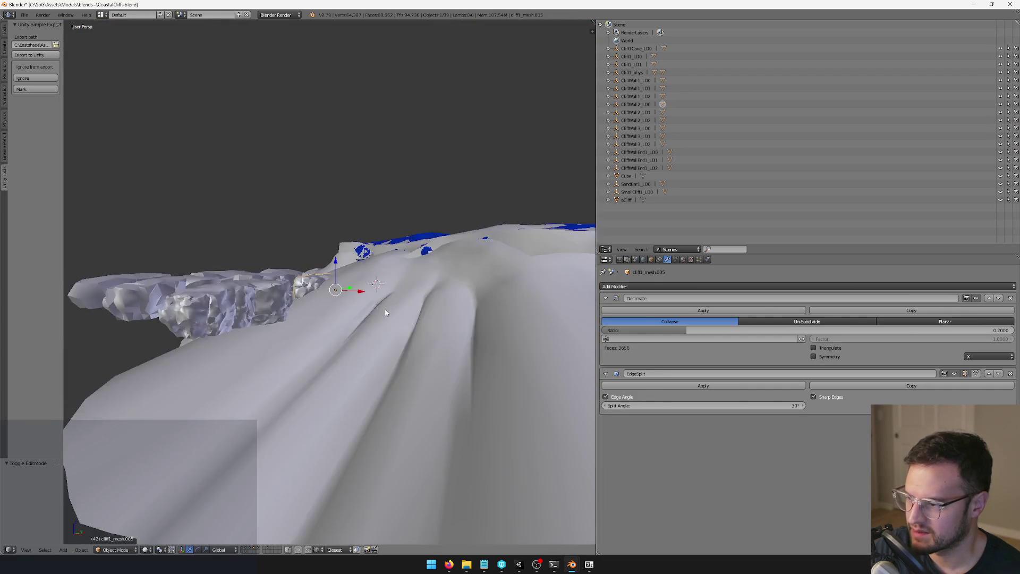
pyautogui.moveTo(388, 350)
pyautogui.mouseDown()
pyautogui.moveTo(403, 324)
pyautogui.moveTo(359, 304)
pyautogui.moveTo(376, 293)
pyautogui.mouseUp()
pyautogui.moveTo(264, 192); pyautogui.dragTo(279, 201)
# Step: Select rocks cliff1_mesh.008 and cliff1_mesh.009, viewing the rock mesh in edit mode
pyautogui.rightClick(213, 207)
pyautogui.scroll(3, 379, 327)
pyautogui.moveTo(379, 326)
pyautogui.mouseDown()
pyautogui.moveTo(320, 318)
pyautogui.moveTo(404, 311)
pyautogui.moveTo(366, 283)
pyautogui.moveTo(298, 279)
pyautogui.mouseUp()
pyautogui.rightClick(420, 307)
pyautogui.press('Tab')
pyautogui.press('Tab')
pyautogui.rightClick(290, 305)
pyautogui.rightClick(333, 252)
pyautogui.moveTo(410, 292)
pyautogui.mouseDown()
pyautogui.moveTo(373, 237)
pyautogui.moveTo(413, 223)
pyautogui.moveTo(465, 241)
pyautogui.moveTo(430, 292)
pyautogui.mouseUp()
# Step: Compare face counts of cliff1_mesh.008 and cliff1_mesh.009 (Decimate 0.0200, 365 faces, EdgeSplit 30°)
pyautogui.click(651, 260)
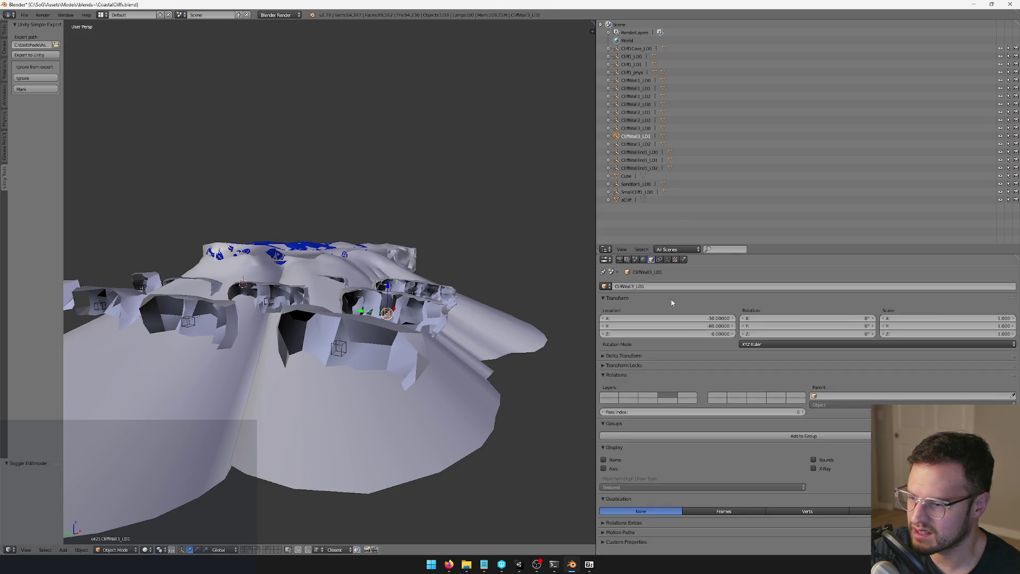
pyautogui.press('4')
pyautogui.scroll(3, 417, 301)
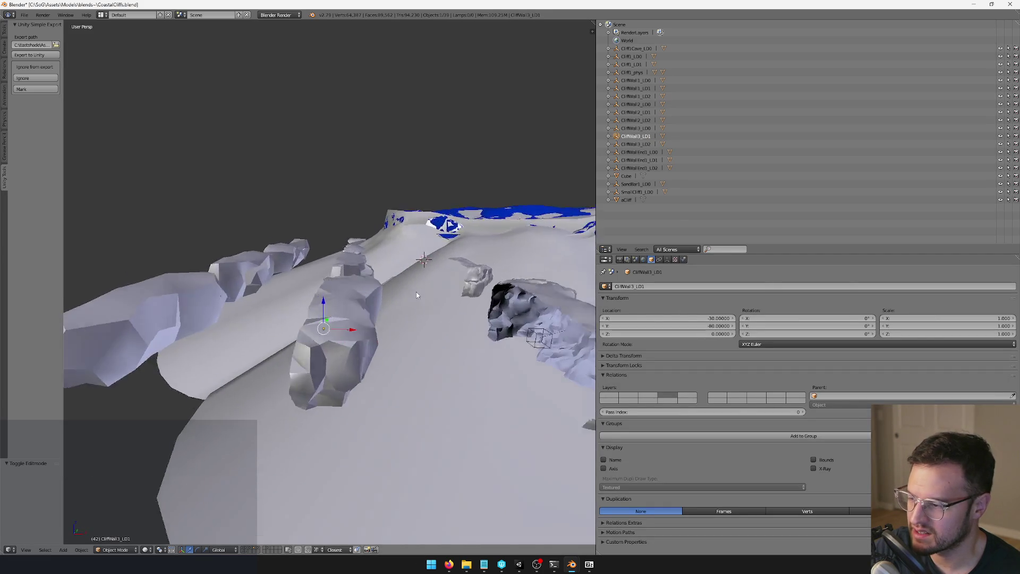
pyautogui.press('1')
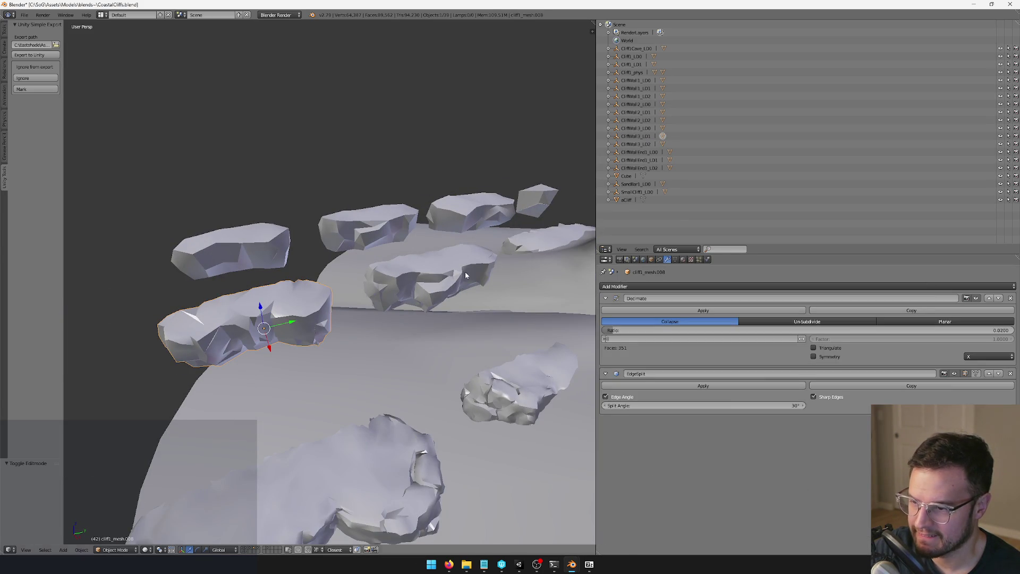
pyautogui.rightClick(447, 276)
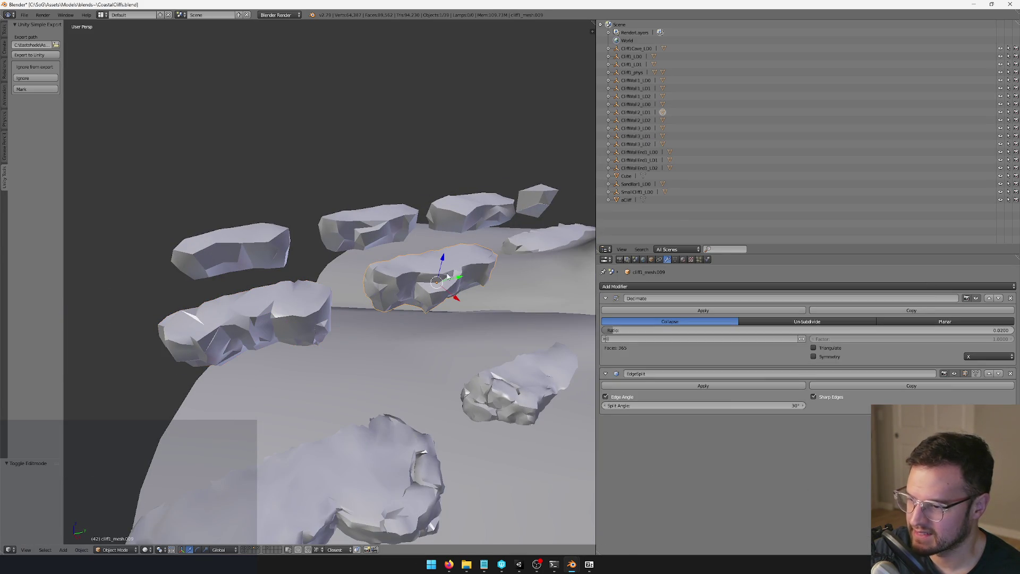
pyautogui.rightClick(285, 303)
pyautogui.rightClick(440, 271)
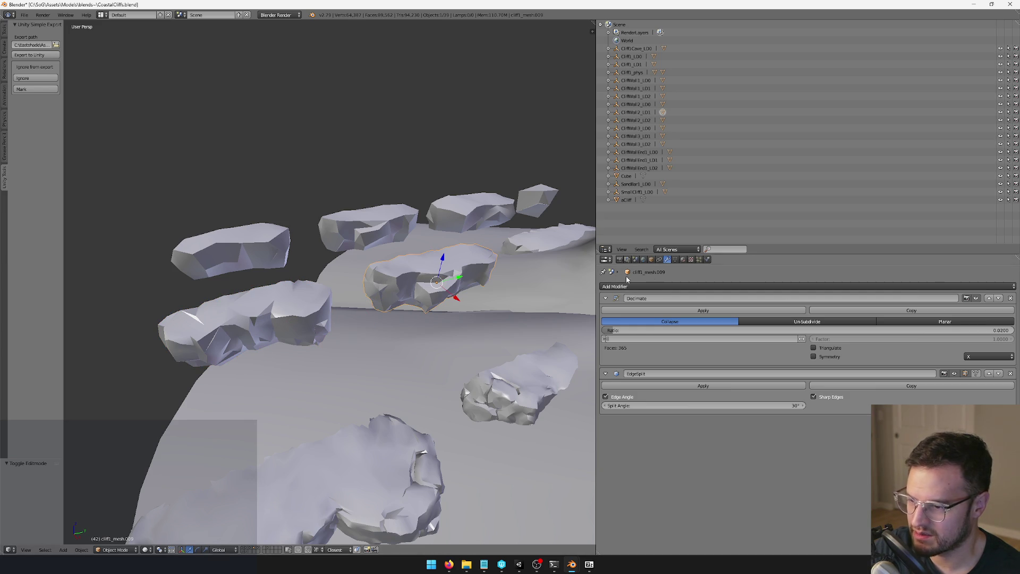
# Step: Launch Notepad++ from Start search and move its window aside
pyautogui.click(431, 566)
pyautogui.write('note')
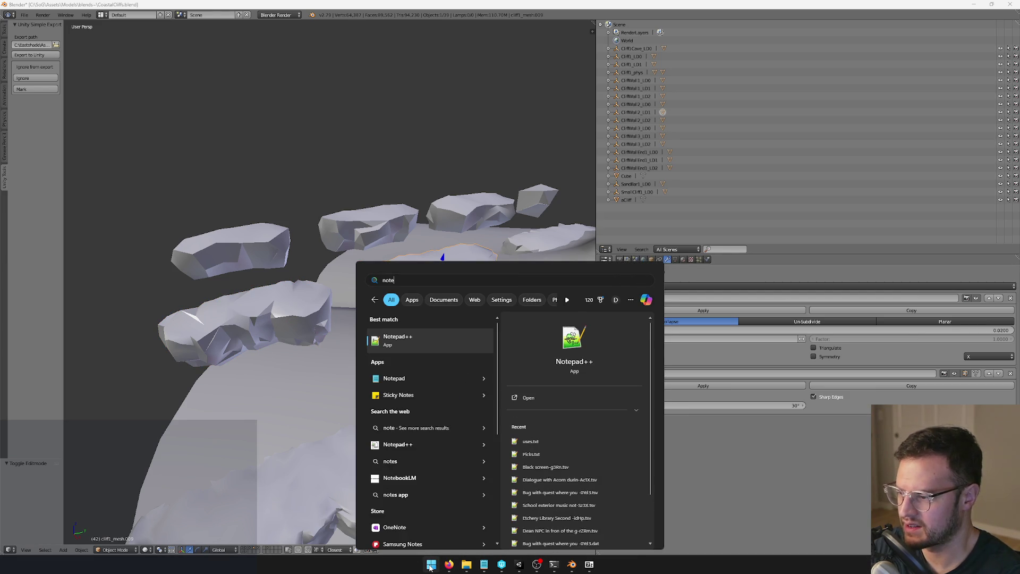
pyautogui.press('Return')
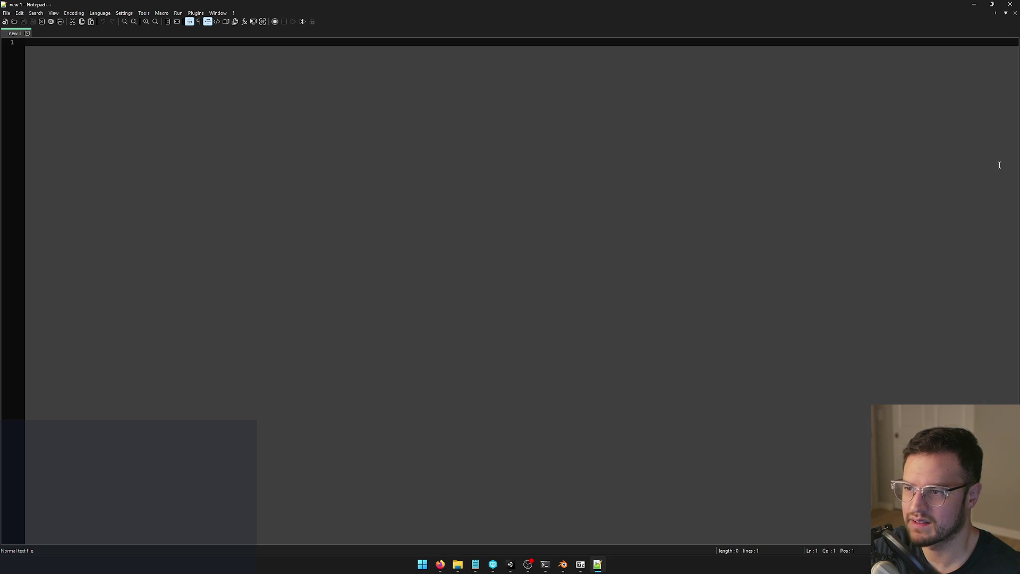
pyautogui.moveTo(697, 5); pyautogui.dragTo(638, 69)
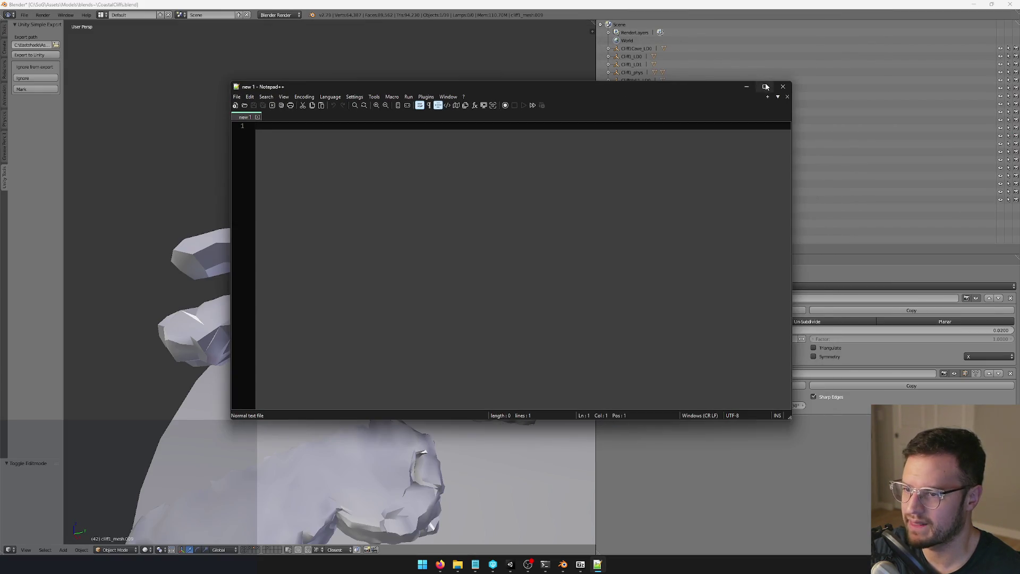
# Step: Paste cliff1_mesh.009 and cliff1_mesh.008 into the new note on separate lines
pyautogui.hotkey('alt', 'Tab')
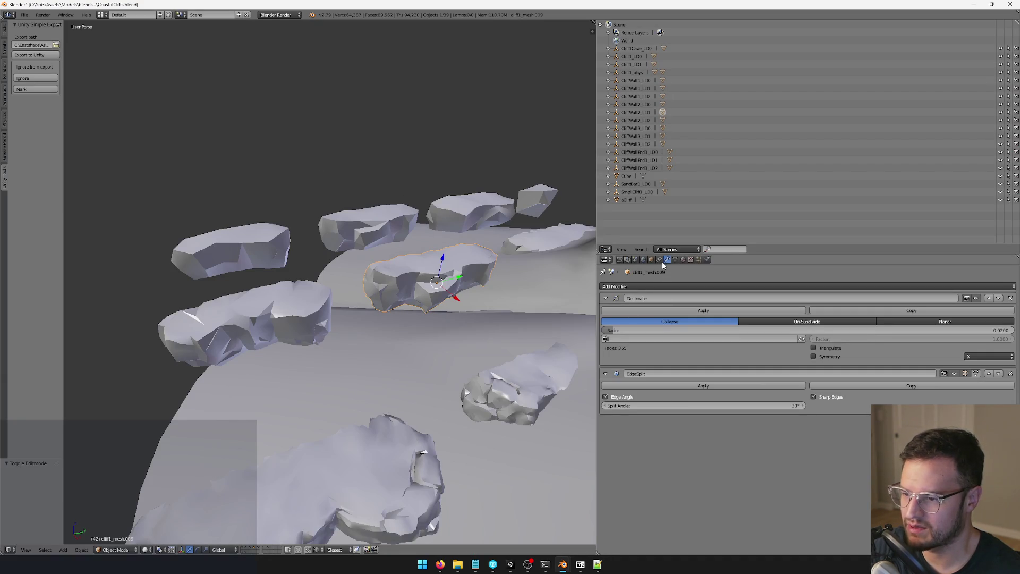
pyautogui.click(652, 260)
pyautogui.hotkey('alt', 'Tab')
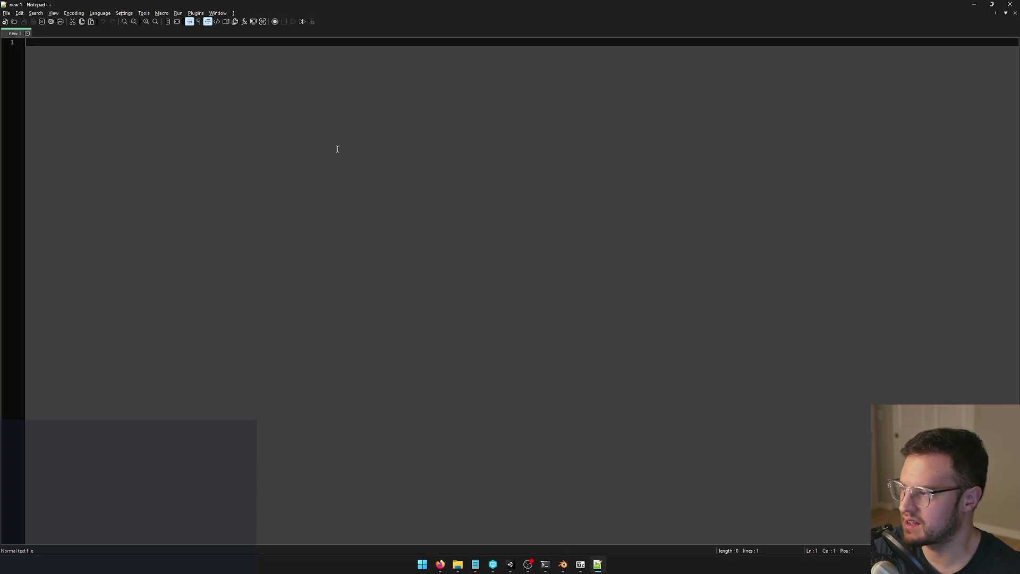
pyautogui.write('cliff1_mesh.009')
pyautogui.hotkey('alt', 'Tab')
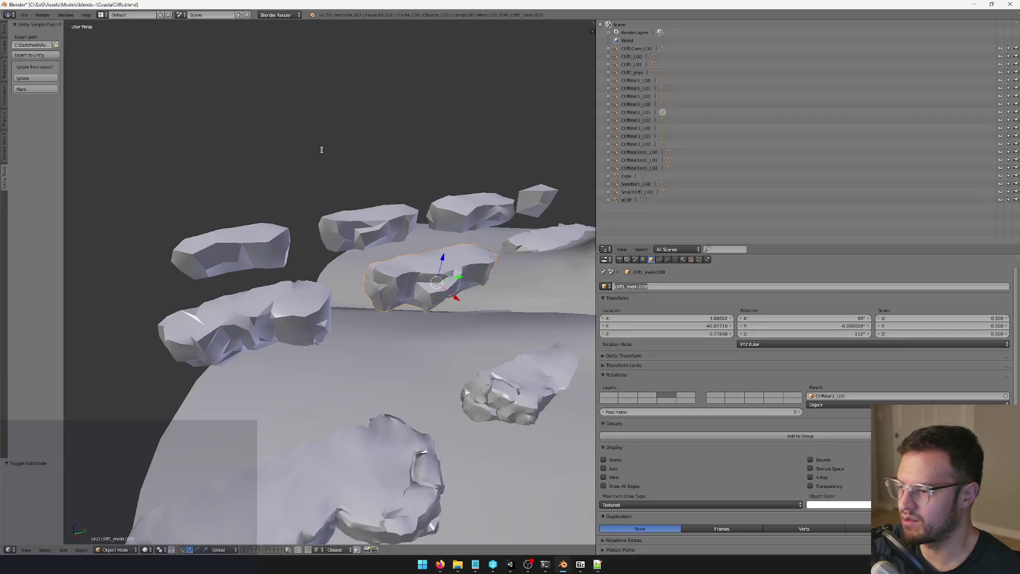
pyautogui.hotkey('alt', 'Tab')
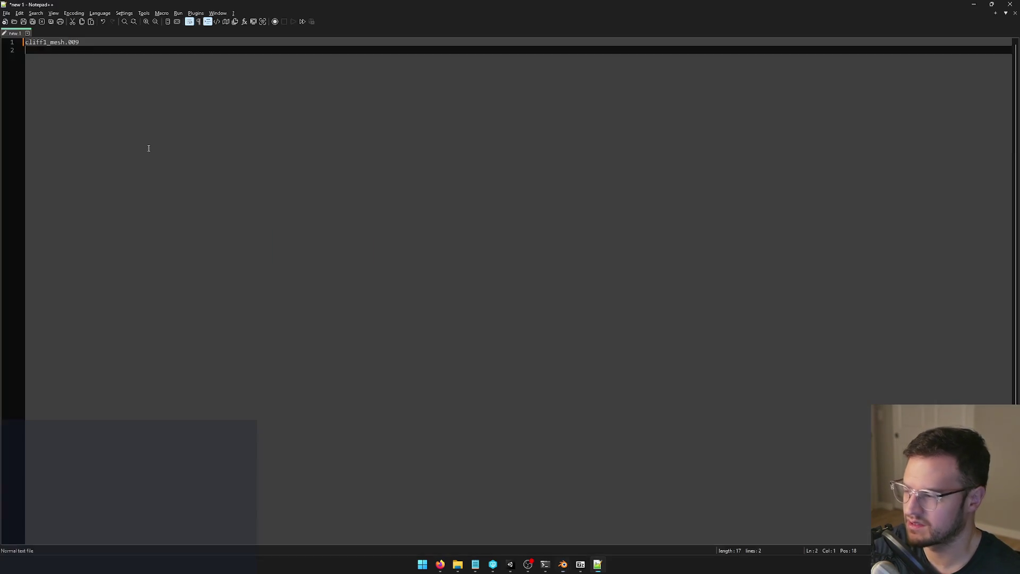
pyautogui.write('cliff1_mesh.009')
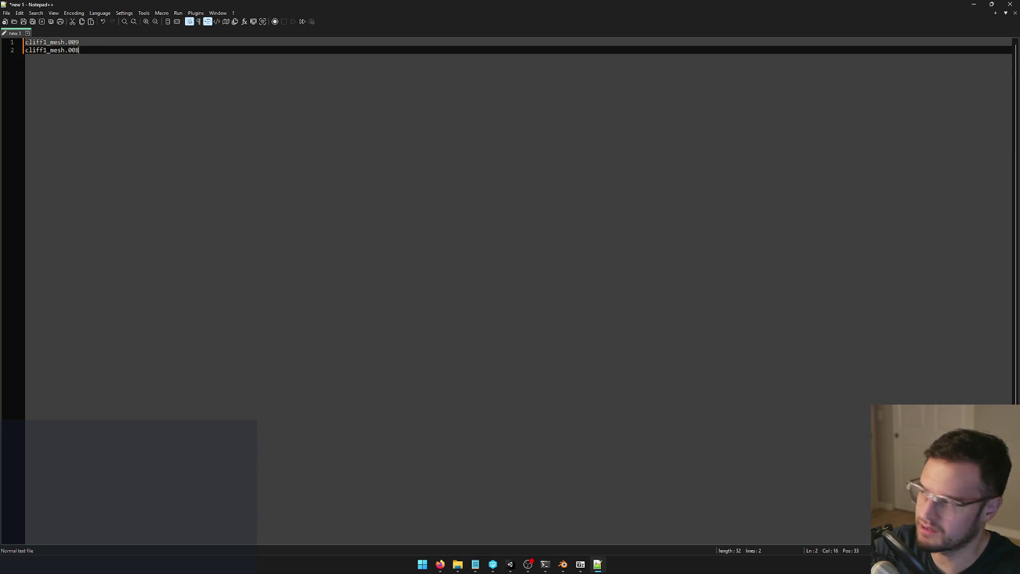
pyautogui.hotkey('alt', 'Tab')
# Step: Select objects on the cliff: the blue volume object and the aCliff mesh
pyautogui.rightClick(282, 308)
pyautogui.hotkey('ctrl', 'z')
pyautogui.press('a')
pyautogui.scroll(-5, 186, 299)
pyautogui.rightClick(423, 319)
pyautogui.rightClick(423, 336)
pyautogui.scroll(-5, 426, 320)
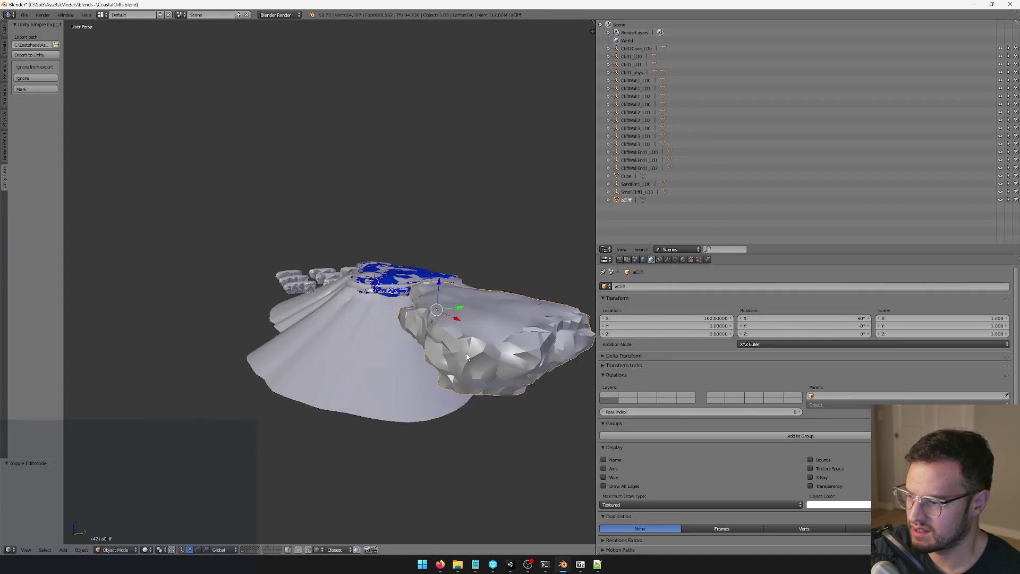
# Step: Locate and frame the rock cliff1_mesh.007 on the cliff
pyautogui.moveTo(425, 323); pyautogui.dragTo(362, 354)
pyautogui.scroll(6, 340, 330)
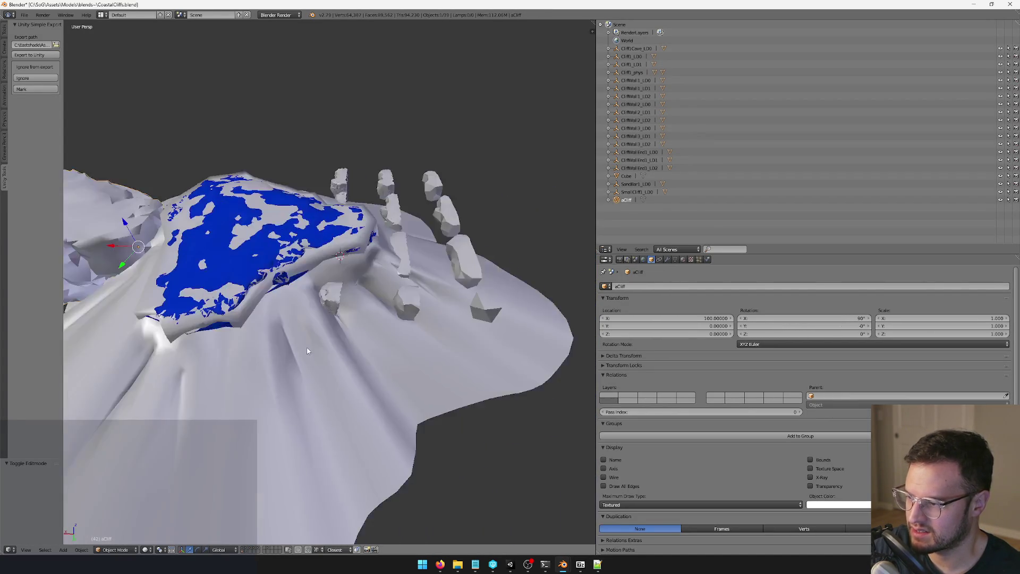
pyautogui.moveTo(317, 308); pyautogui.dragTo(342, 315)
pyautogui.scroll(3, 342, 316)
pyautogui.rightClick(313, 311)
pyautogui.rightClick(443, 294)
pyautogui.press('KP_Decimal')
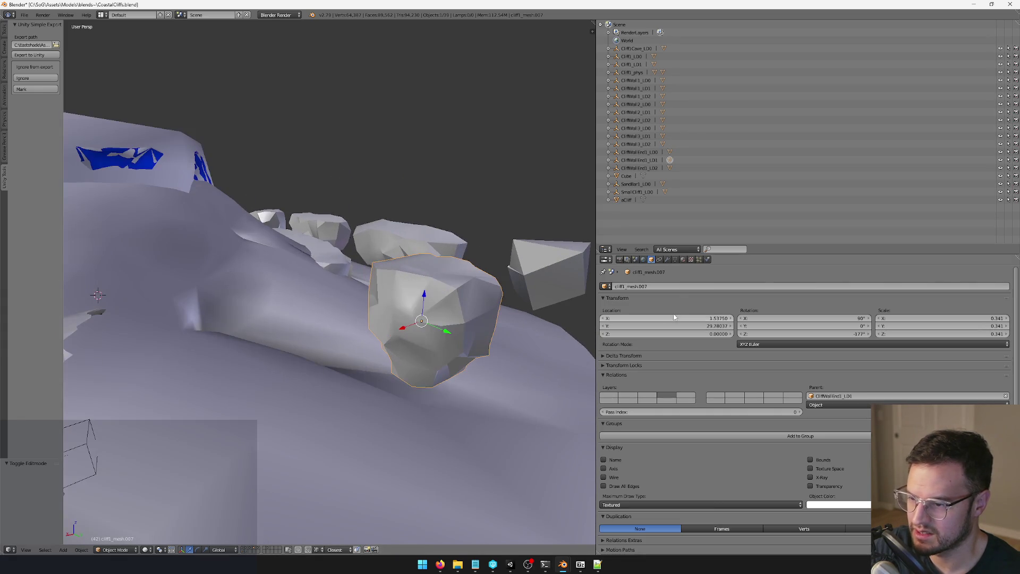
# Step: Add cliff1_mesh.007 to line 3 of the note
pyautogui.click(660, 287)
pyautogui.hotkey('alt', 'Tab')
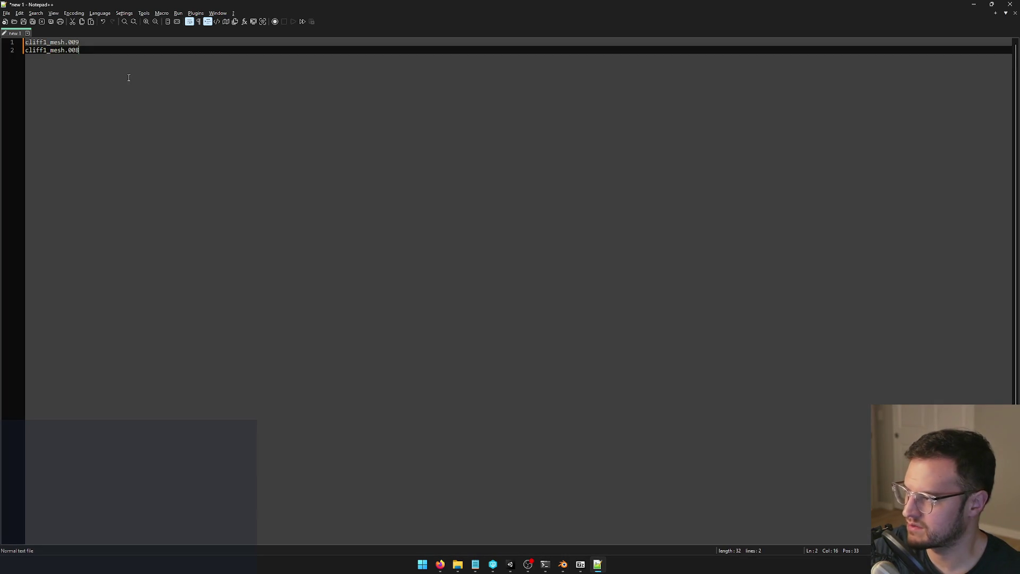
pyautogui.press('Return')
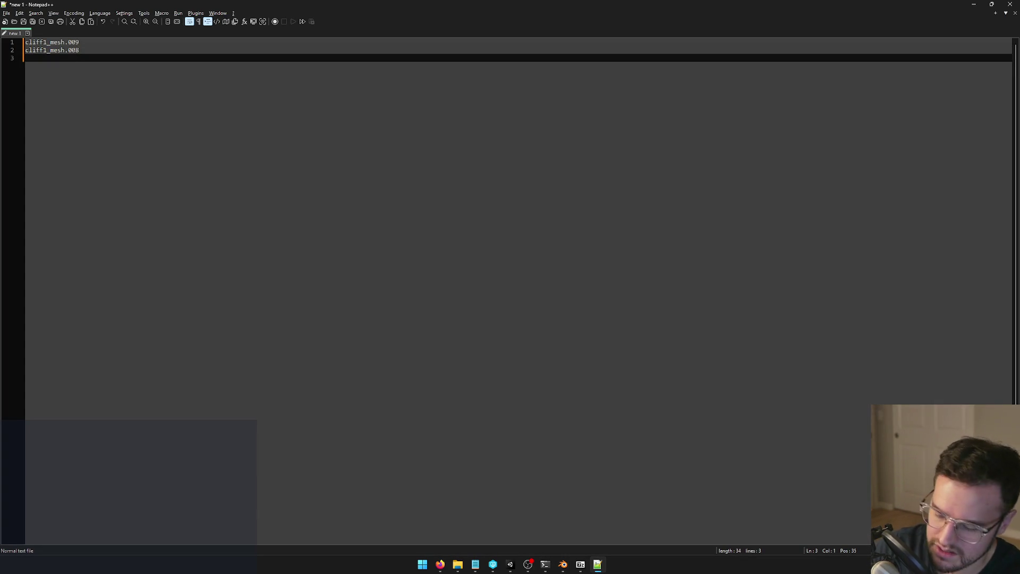
pyautogui.write('cliff1_mesh.007')
# Step: Close Blender's CoastalCliffs file without saving
pyautogui.hotkey('alt', 'Tab')
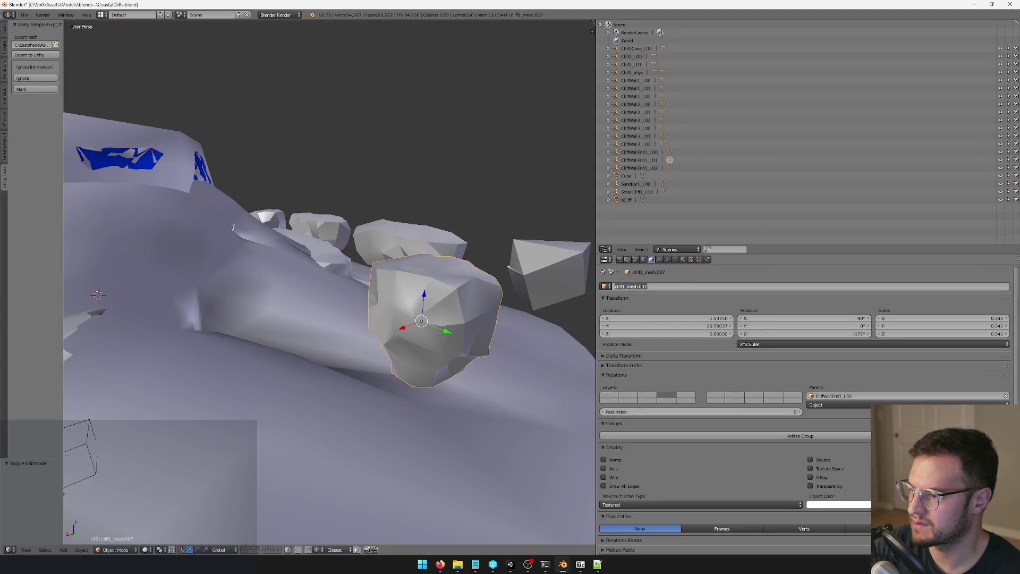
pyautogui.click(1009, 4)
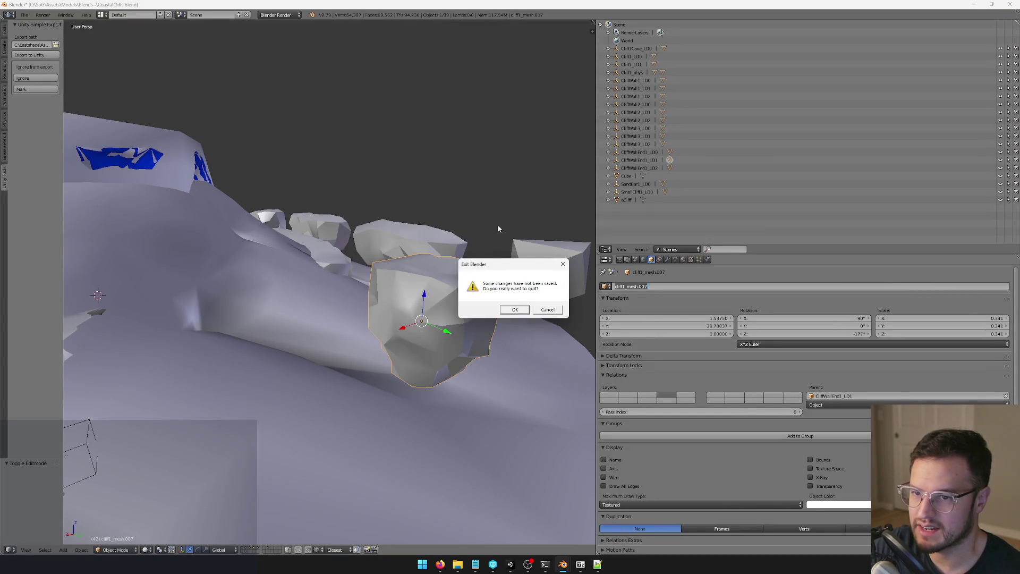
pyautogui.click(515, 310)
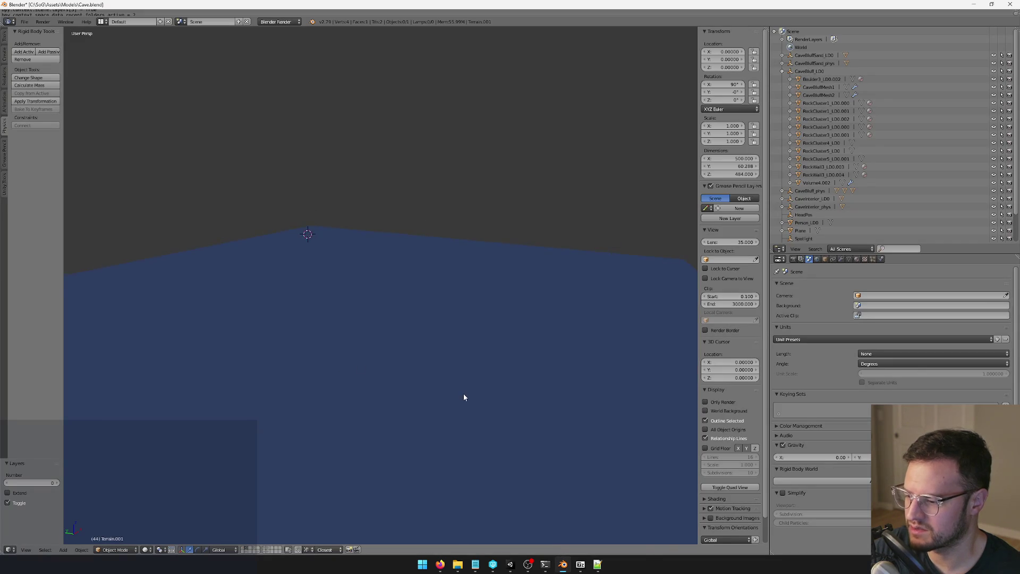
# Step: Show the terrain layer, then add the water and rock layers to the view
pyautogui.moveTo(463, 397)
pyautogui.mouseDown()
pyautogui.moveTo(457, 406)
pyautogui.moveTo(439, 384)
pyautogui.moveTo(380, 461)
pyautogui.mouseUp()
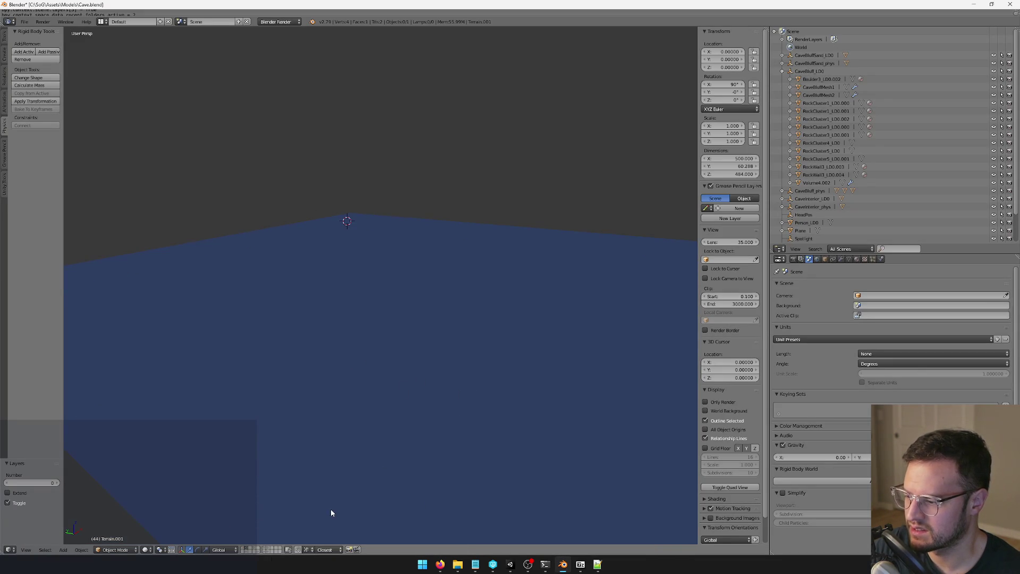
pyautogui.press('6')
pyautogui.scroll(5, 381, 412)
pyautogui.moveTo(380, 412)
pyautogui.mouseDown()
pyautogui.moveTo(438, 405)
pyautogui.moveTo(390, 371)
pyautogui.moveTo(352, 388)
pyautogui.moveTo(343, 508)
pyautogui.mouseUp()
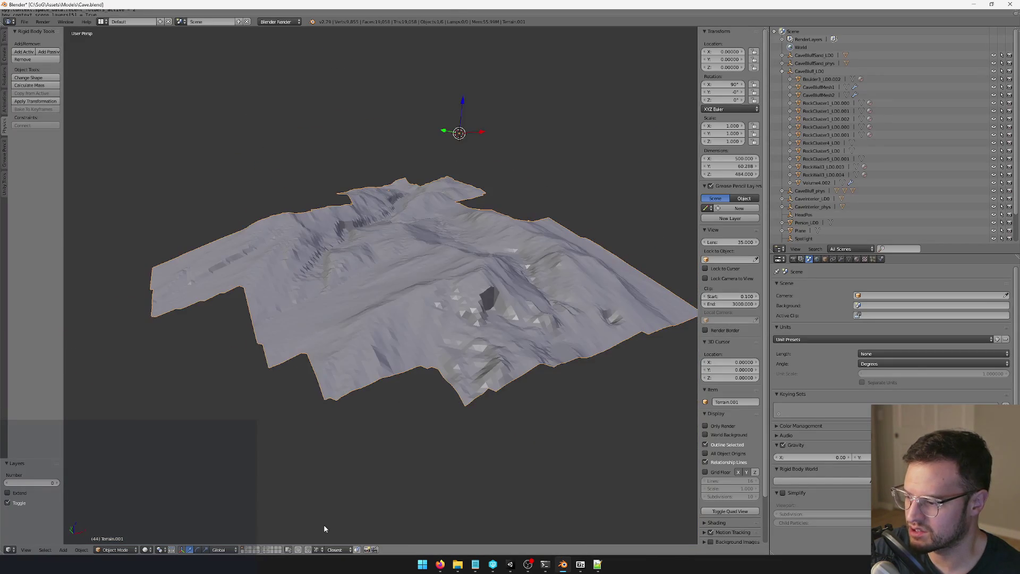
pyautogui.keyDown('shift'); pyautogui.click(248, 548); pyautogui.keyUp('shift')
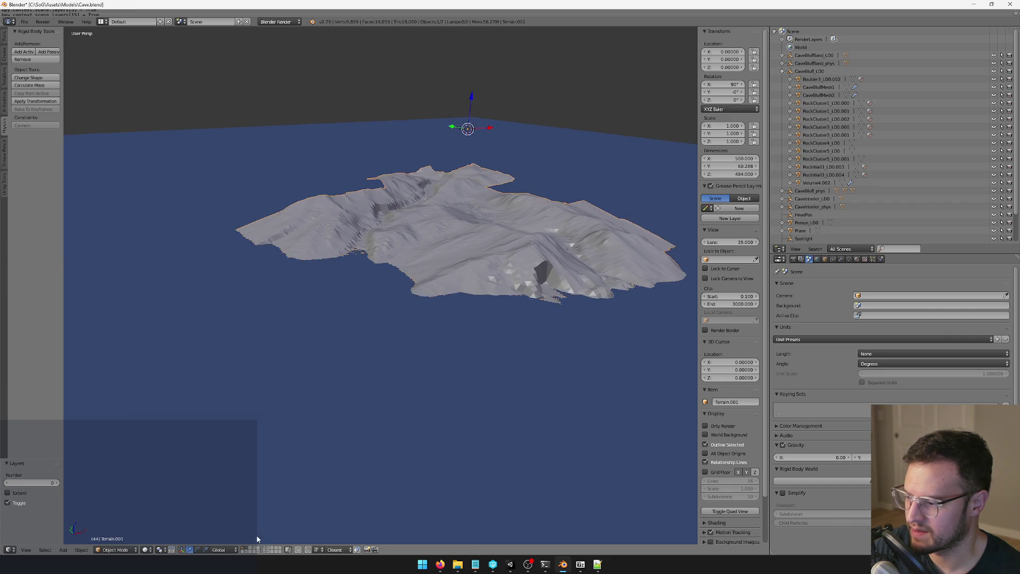
pyautogui.keyDown('shift'); pyautogui.click(247, 551); pyautogui.keyUp('shift')
pyautogui.scroll(-2, 509, 377)
pyautogui.scroll(5, 509, 347)
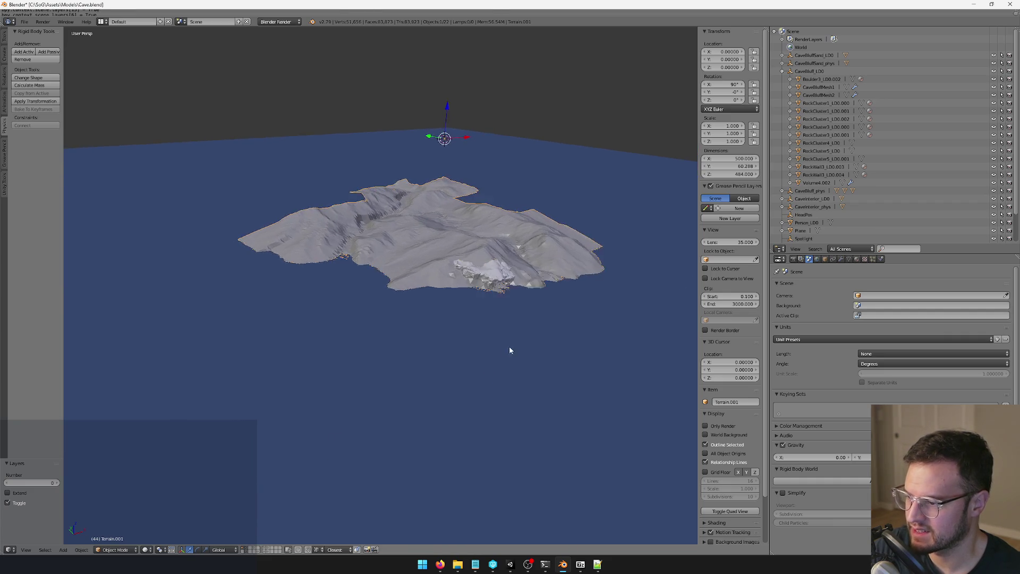
pyautogui.moveTo(420, 346)
pyautogui.mouseDown()
pyautogui.moveTo(393, 347)
pyautogui.moveTo(401, 322)
pyautogui.moveTo(400, 360)
pyautogui.moveTo(424, 320)
pyautogui.moveTo(406, 346)
pyautogui.moveTo(324, 206)
pyautogui.mouseUp()
# Step: Inspect CaveBluffMesh1 and Terrain.001, then quit Blender without saving
pyautogui.rightClick(324, 208)
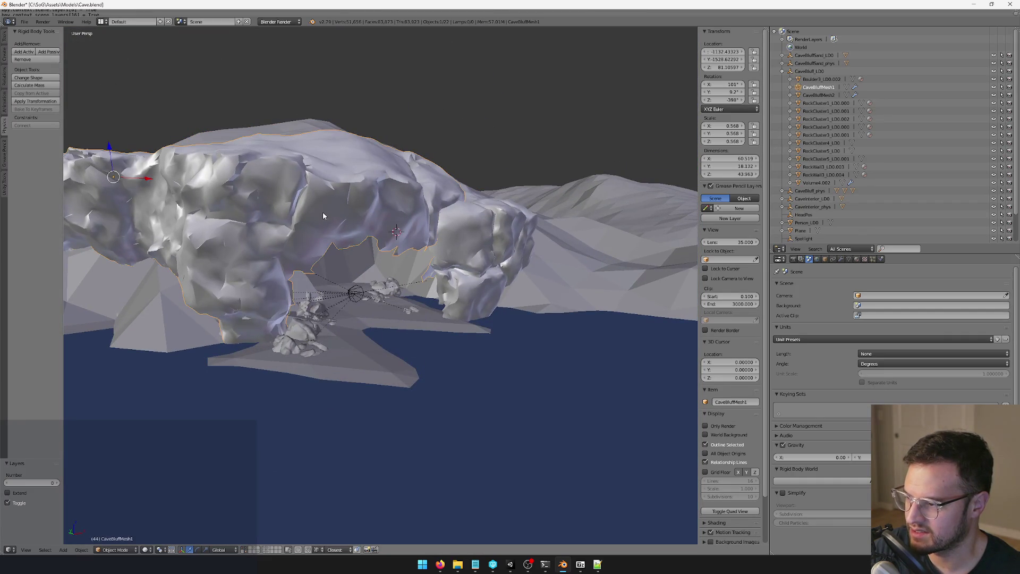
pyautogui.scroll(4, 389, 225)
pyautogui.rightClick(409, 221)
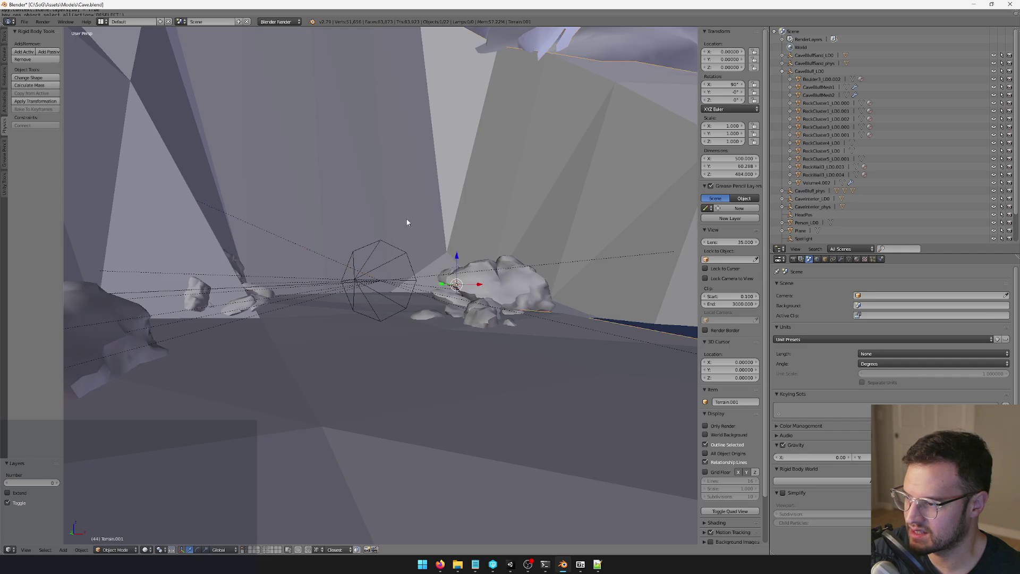
pyautogui.scroll(-5, 415, 273)
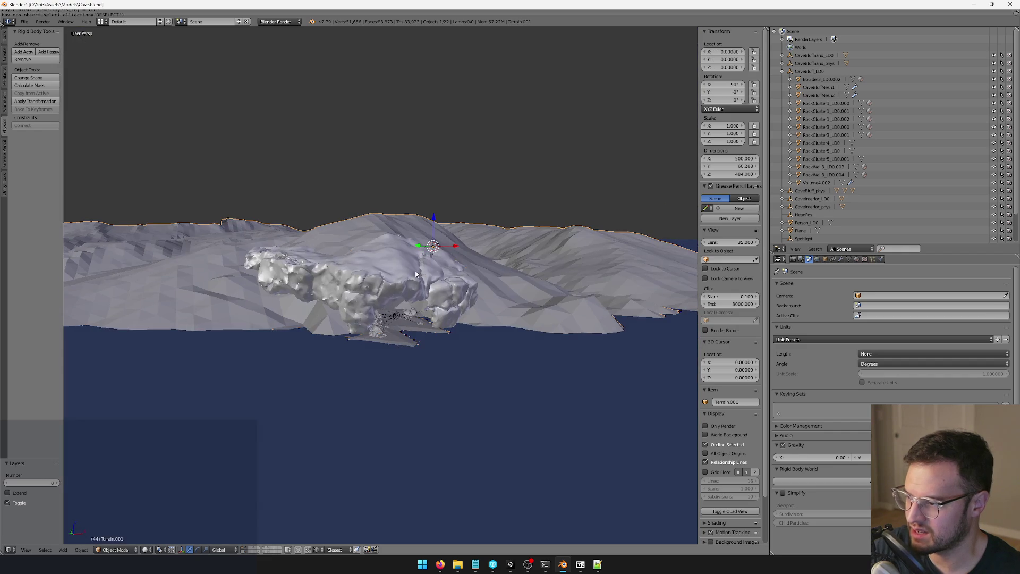
pyautogui.click(1010, 4)
pyautogui.click(514, 309)
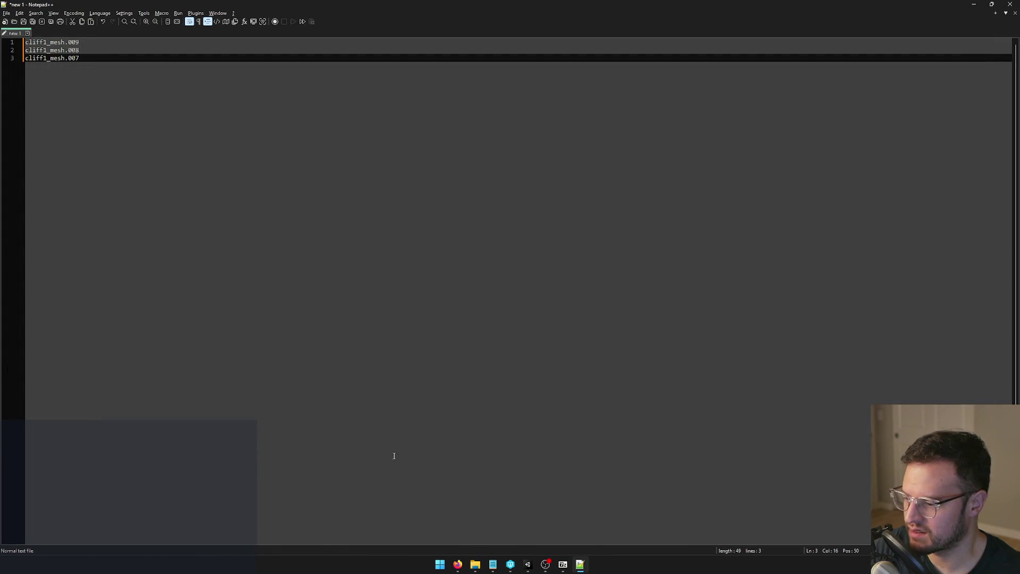
# Step: Minimize Notepad++ and open GiantCave.blend from the blends~ folder in Blender
pyautogui.click(973, 4)
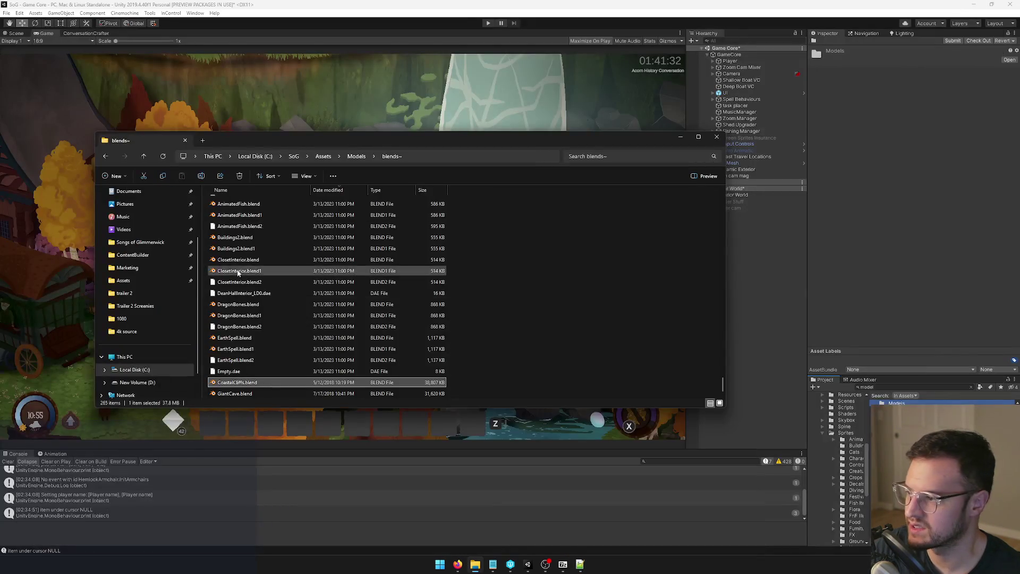
pyautogui.doubleClick(239, 394)
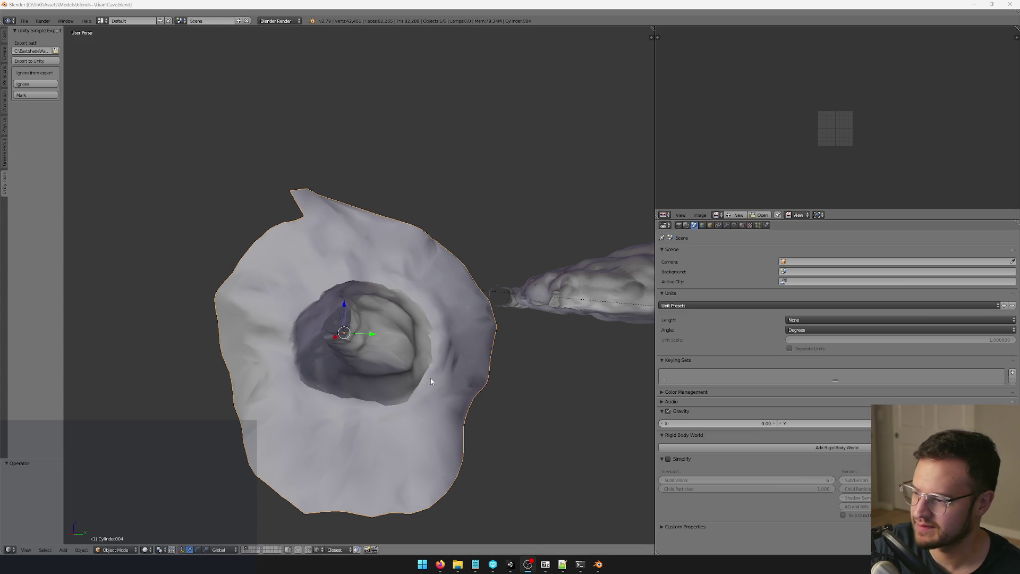
# Step: Inspect the Cylinder.001 and wireframe LOD box objects with Object properties shown
pyautogui.scroll(-5, 433, 379)
pyautogui.scroll(5, 402, 370)
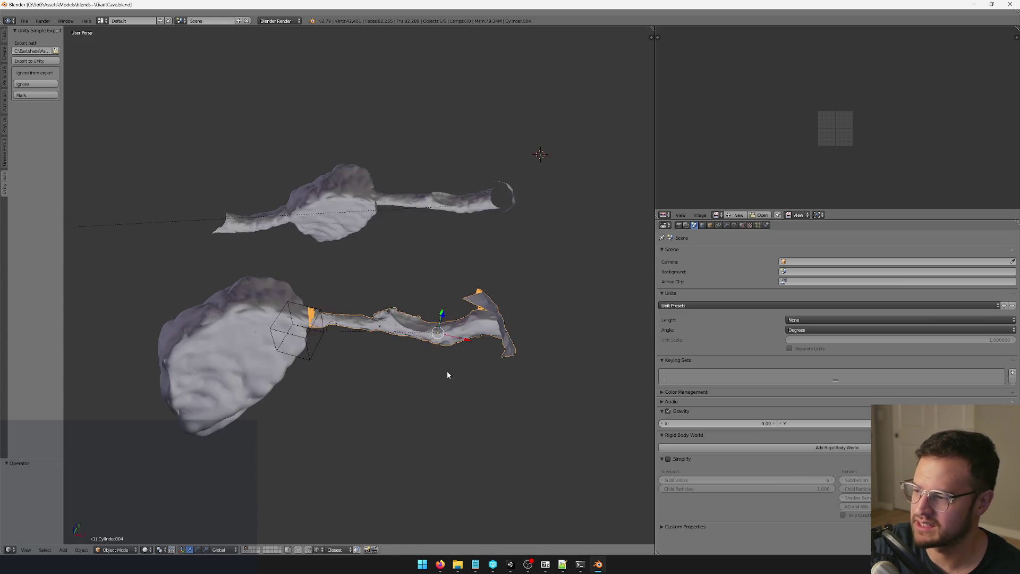
pyautogui.rightClick(454, 271)
pyautogui.moveTo(455, 271)
pyautogui.mouseDown()
pyautogui.moveTo(361, 304)
pyautogui.moveTo(416, 230)
pyautogui.moveTo(345, 322)
pyautogui.moveTo(410, 365)
pyautogui.moveTo(374, 349)
pyautogui.moveTo(396, 349)
pyautogui.mouseUp()
pyautogui.scroll(3, 346, 322)
pyautogui.rightClick(506, 238)
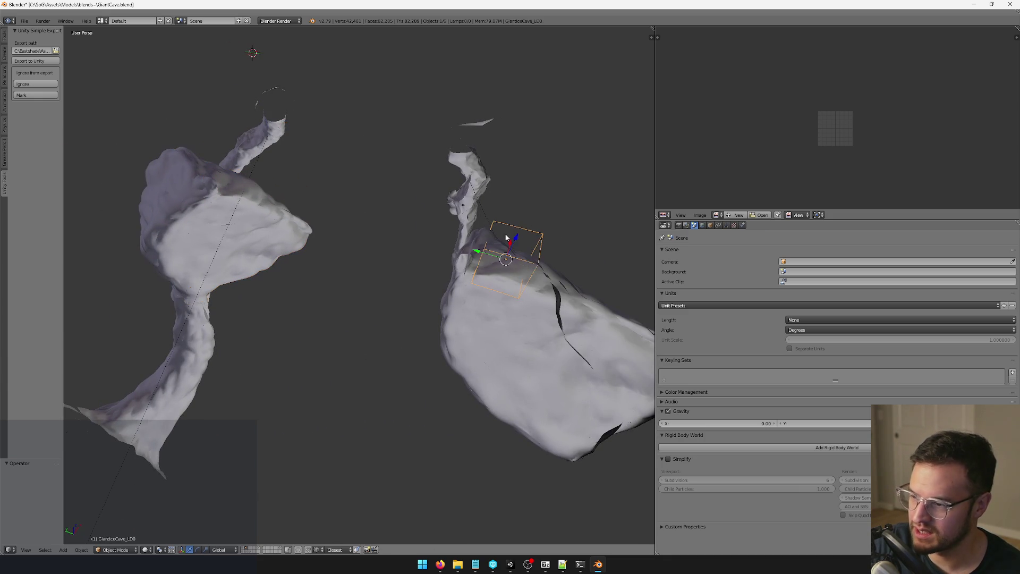
pyautogui.moveTo(524, 241)
pyautogui.mouseDown()
pyautogui.moveTo(526, 213)
pyautogui.moveTo(478, 170)
pyautogui.moveTo(468, 176)
pyautogui.mouseUp()
pyautogui.click(710, 225)
pyautogui.moveTo(426, 289)
pyautogui.mouseDown()
pyautogui.moveTo(400, 304)
pyautogui.moveTo(515, 325)
pyautogui.moveTo(410, 332)
pyautogui.moveTo(431, 360)
pyautogui.moveTo(345, 342)
pyautogui.moveTo(478, 234)
pyautogui.moveTo(469, 278)
pyautogui.moveTo(460, 270)
pyautogui.moveTo(431, 294)
pyautogui.moveTo(645, 240)
pyautogui.moveTo(497, 243)
pyautogui.moveTo(447, 271)
pyautogui.moveTo(436, 302)
pyautogui.moveTo(267, 290)
pyautogui.moveTo(86, 239)
pyautogui.moveTo(186, 318)
pyautogui.moveTo(119, 330)
pyautogui.moveTo(329, 301)
pyautogui.moveTo(362, 244)
pyautogui.moveTo(339, 264)
pyautogui.mouseUp()
# Step: Select the Cylinder tube mesh, copy its name and return to Notepad++
pyautogui.rightClick(478, 234)
pyautogui.rightClick(436, 302)
pyautogui.scroll(3, 339, 263)
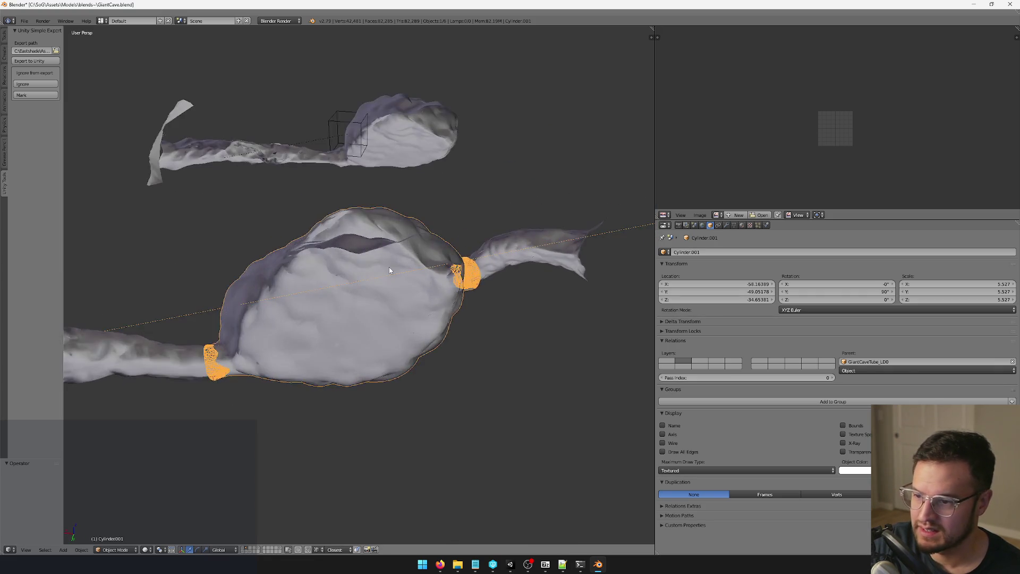
pyautogui.rightClick(389, 267)
pyautogui.scroll(2, 389, 267)
pyautogui.rightClick(464, 254)
pyautogui.moveTo(463, 254)
pyautogui.mouseDown()
pyautogui.moveTo(398, 276)
pyautogui.moveTo(428, 267)
pyautogui.mouseUp()
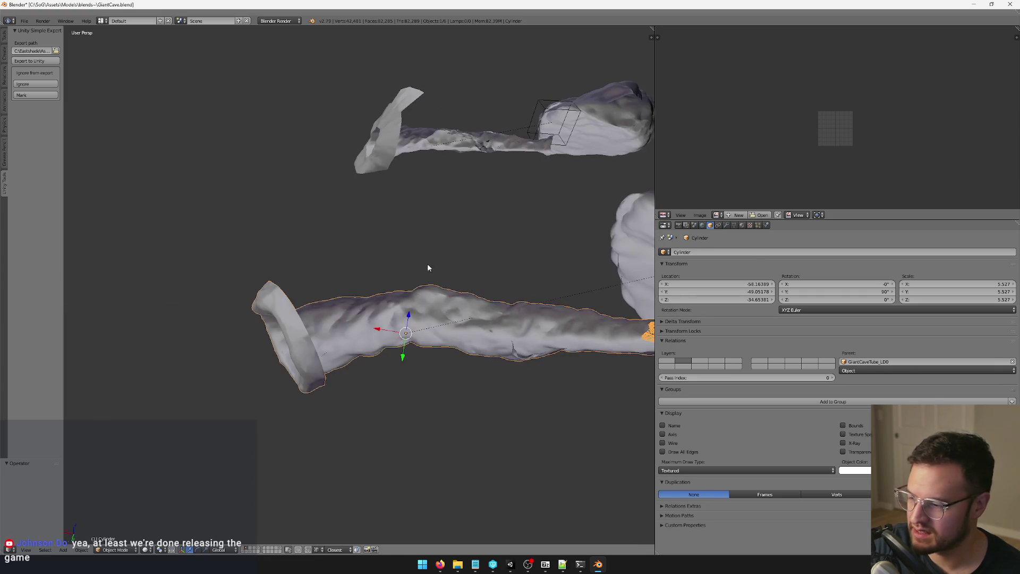
pyautogui.click(732, 252)
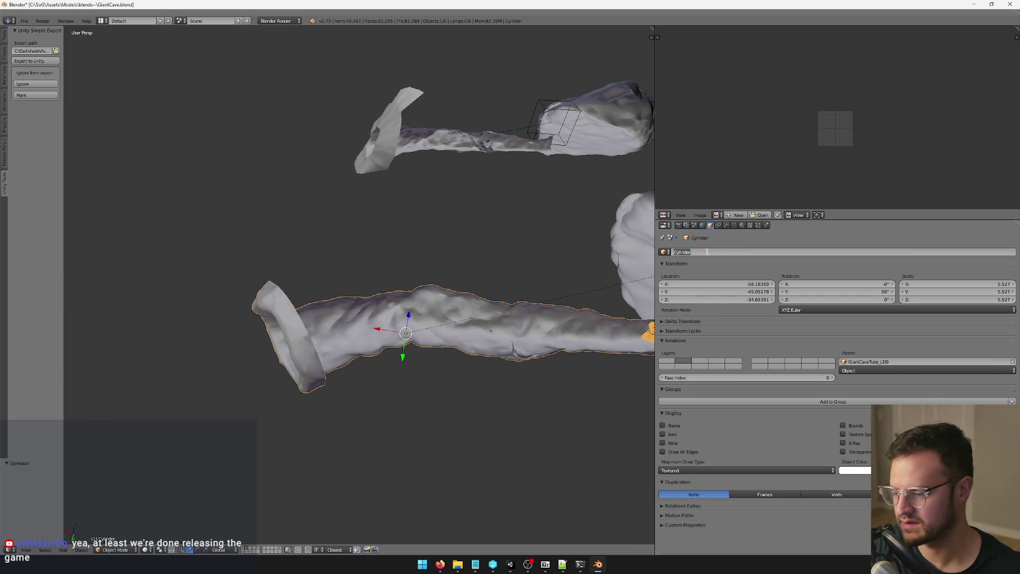
pyautogui.moveTo(455, 250)
pyautogui.mouseDown()
pyautogui.moveTo(350, 259)
pyautogui.moveTo(378, 264)
pyautogui.mouseUp()
pyautogui.hotkey('alt', 'Tab')
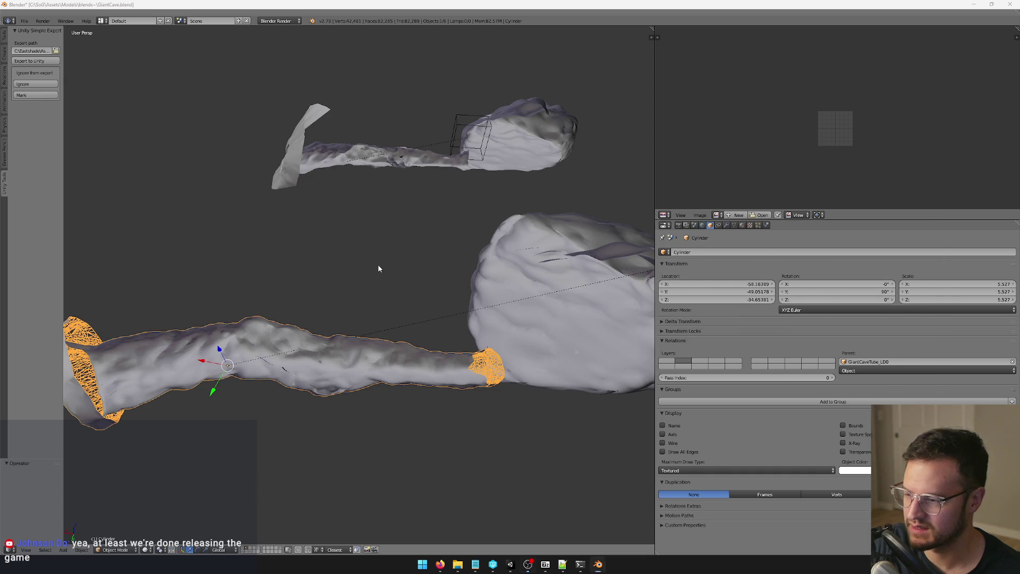
pyautogui.click(562, 565)
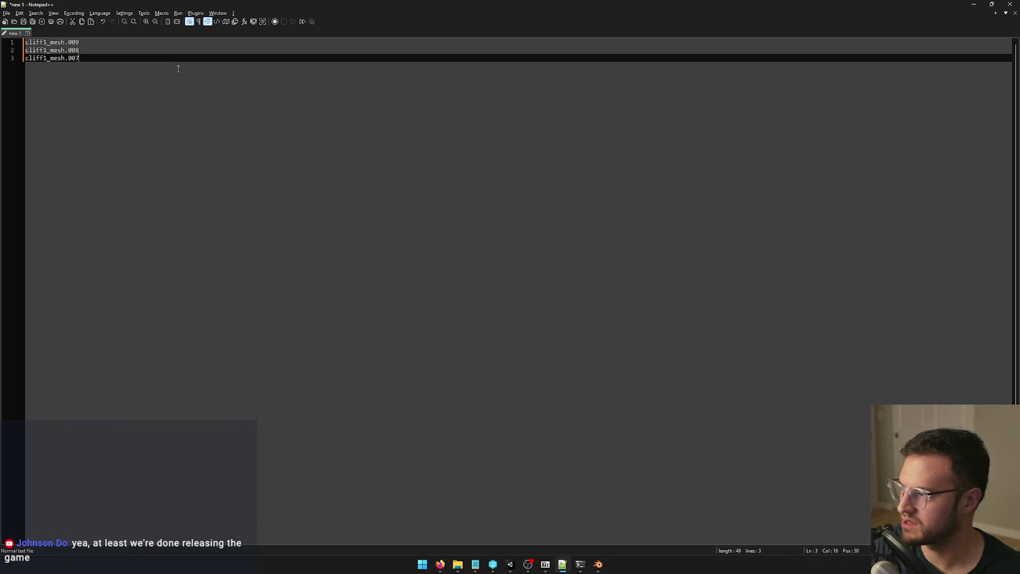
# Step: Log 'Cylinder' on line 4 of the name list
pyautogui.press('Return')
pyautogui.write('Cylinder')
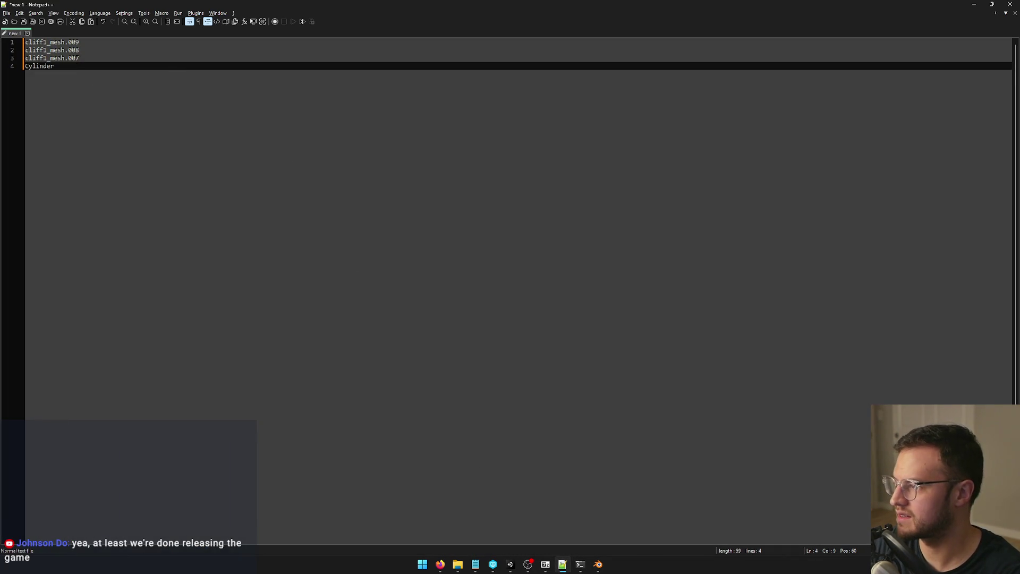
pyautogui.press('Return')
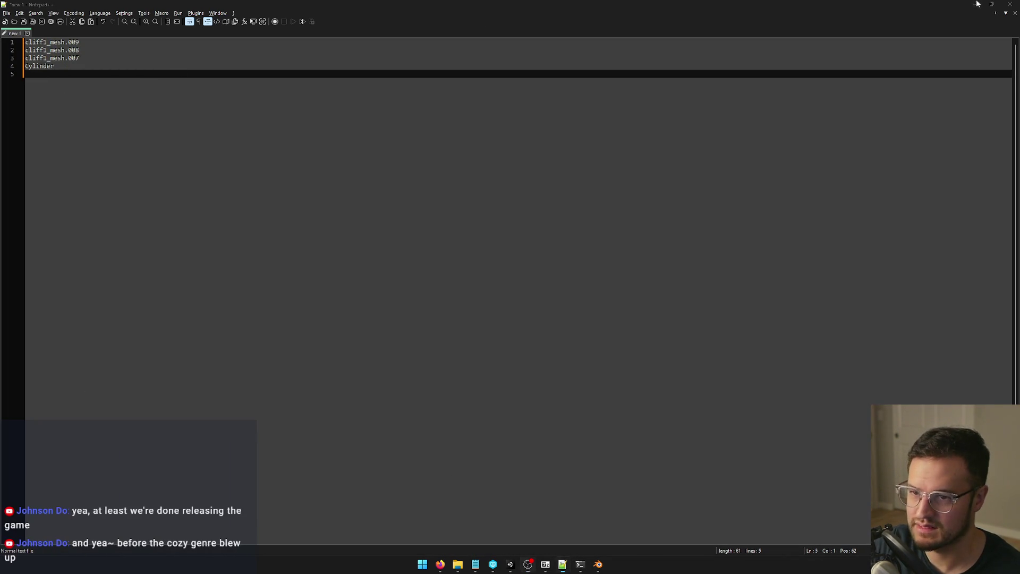
# Step: Copy Cylinder.001's name from Blender and paste it on line 5
pyautogui.click(974, 4)
pyautogui.rightClick(508, 282)
pyautogui.click(737, 253)
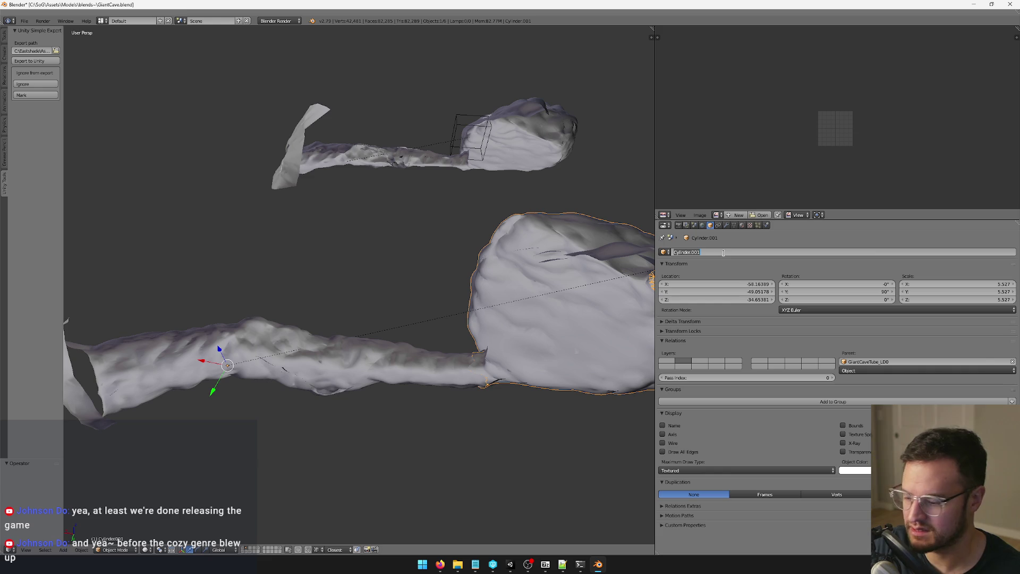
pyautogui.hotkey('alt', 'Tab')
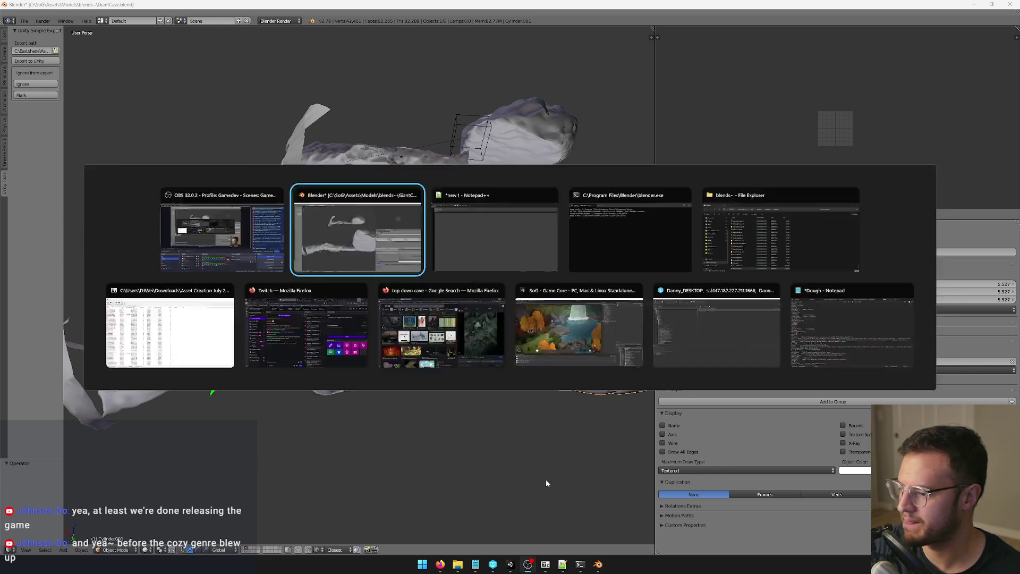
pyautogui.write('Cylinder.001')
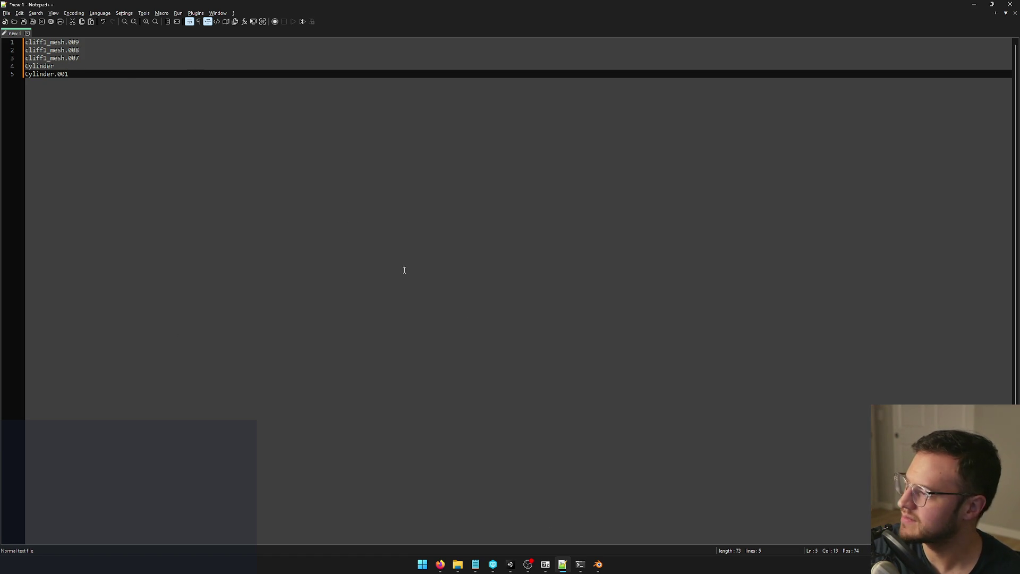
pyautogui.click(598, 566)
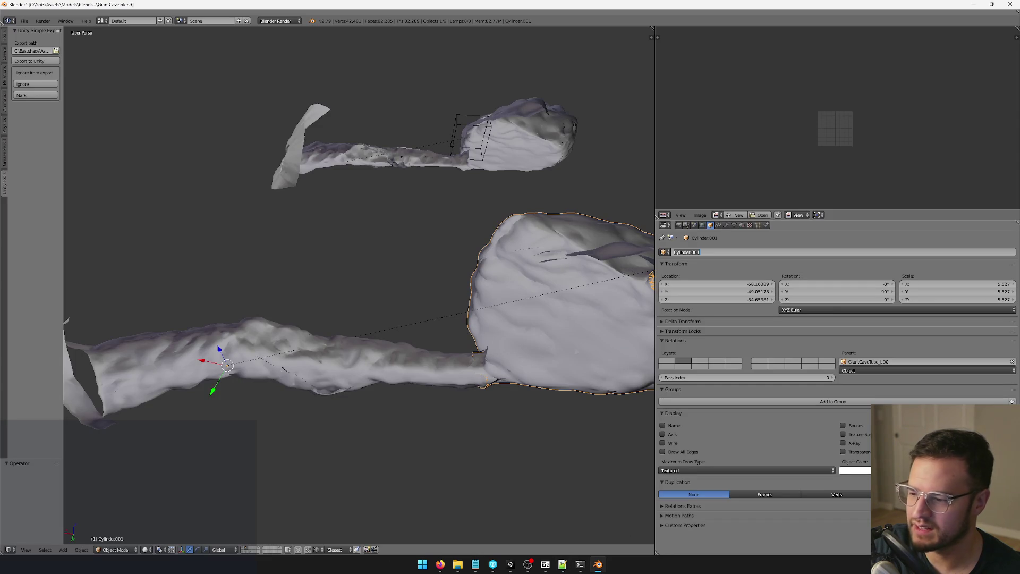
# Step: Leave local view and select CaveInteriorMesh and CaveBluffRocksMesh to inspect them
pyautogui.press('KP_Divide')
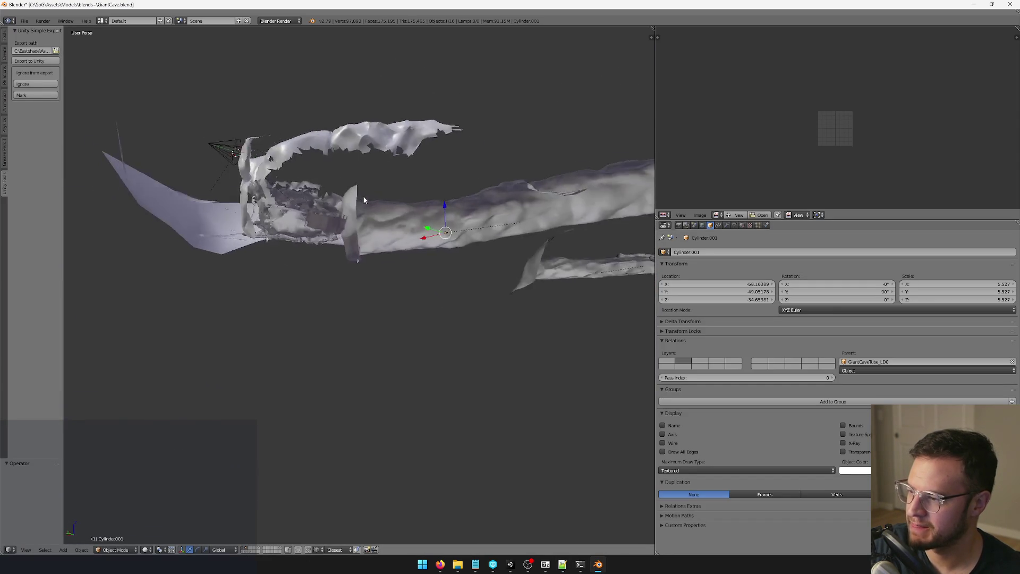
pyautogui.scroll(5, 367, 200)
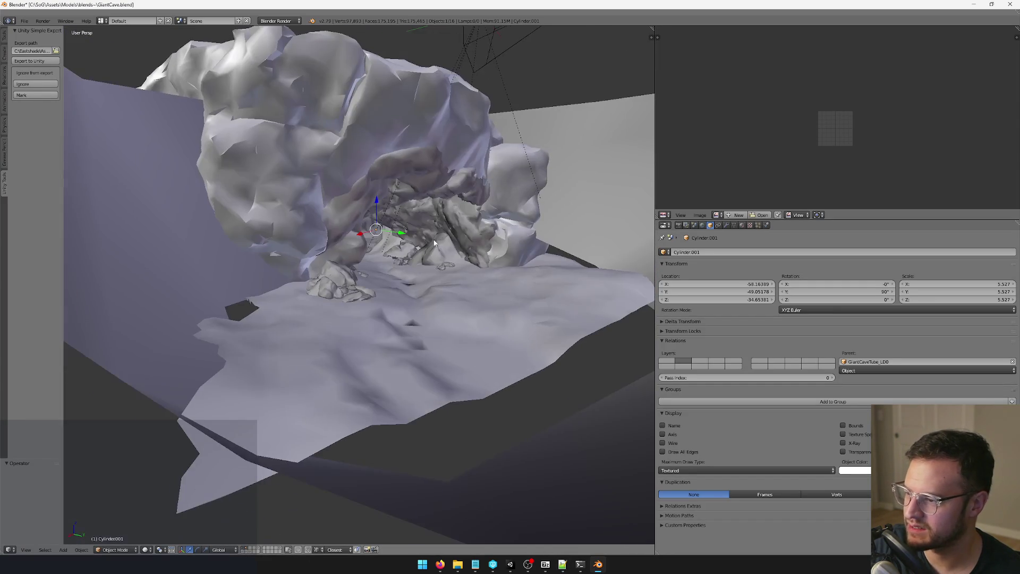
pyautogui.rightClick(439, 246)
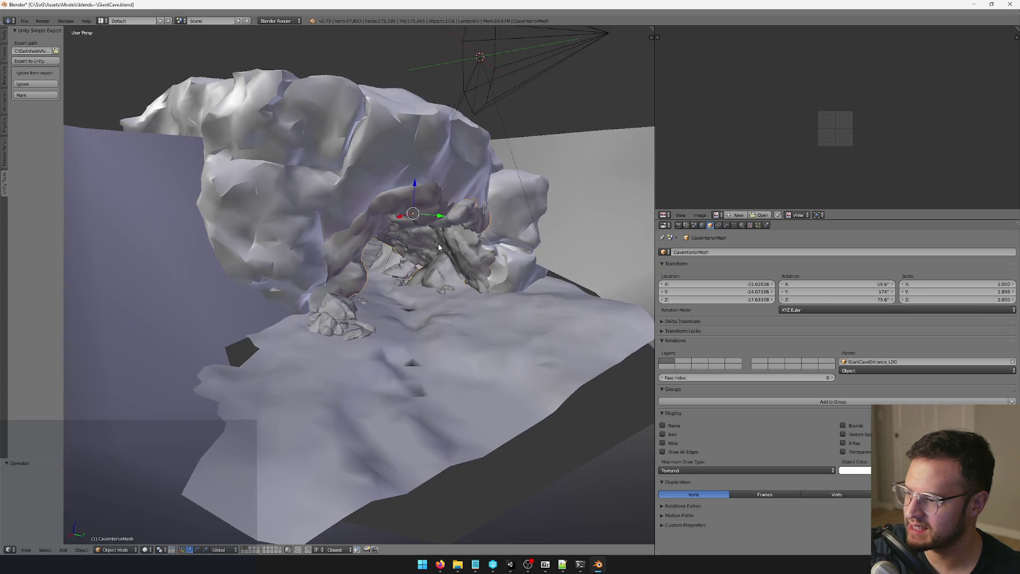
pyautogui.scroll(8, 439, 244)
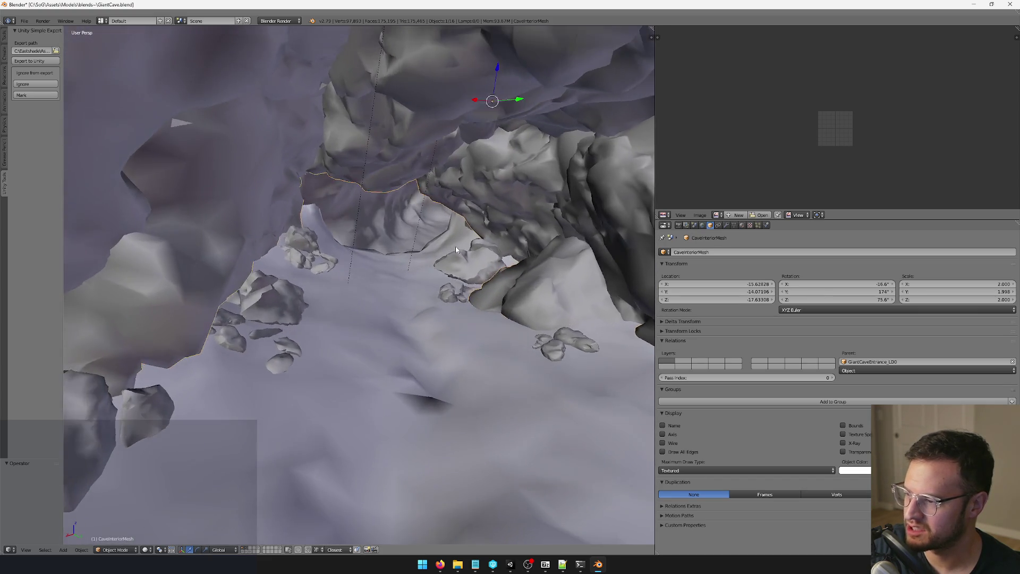
pyautogui.scroll(-10, 457, 246)
pyautogui.scroll(8, 462, 234)
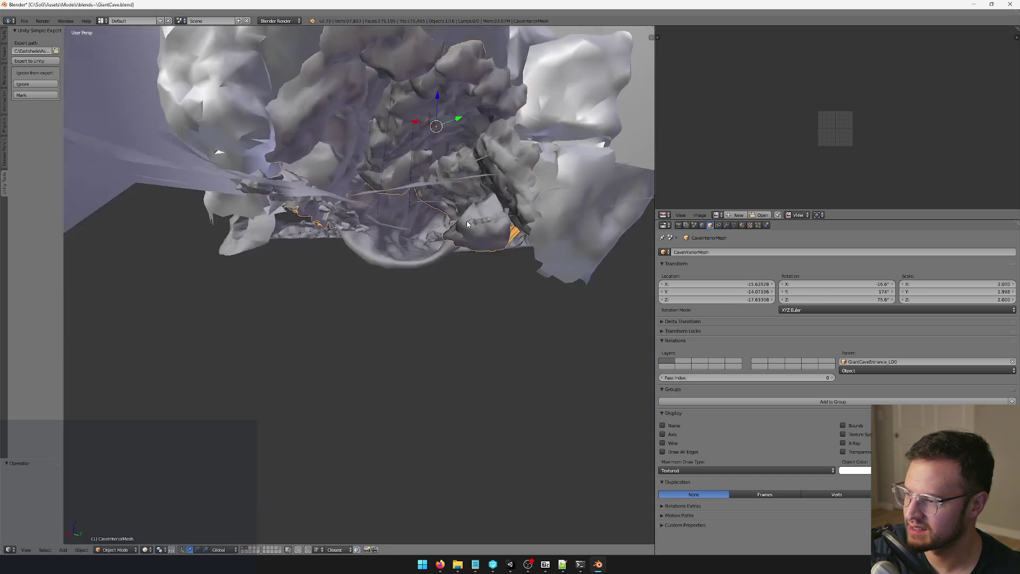
pyautogui.scroll(6, 467, 224)
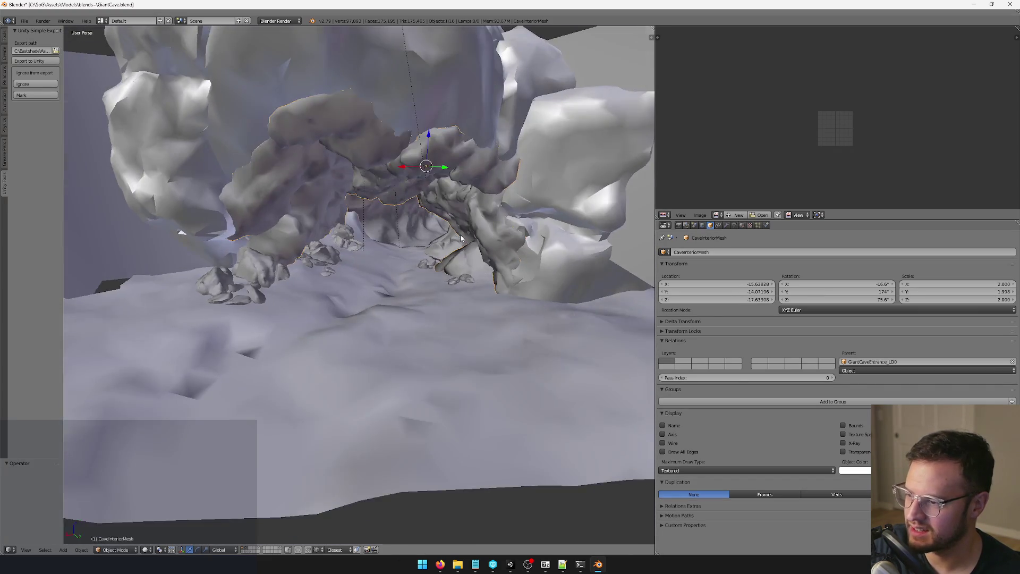
pyautogui.scroll(-8, 457, 235)
pyautogui.scroll(10, 451, 238)
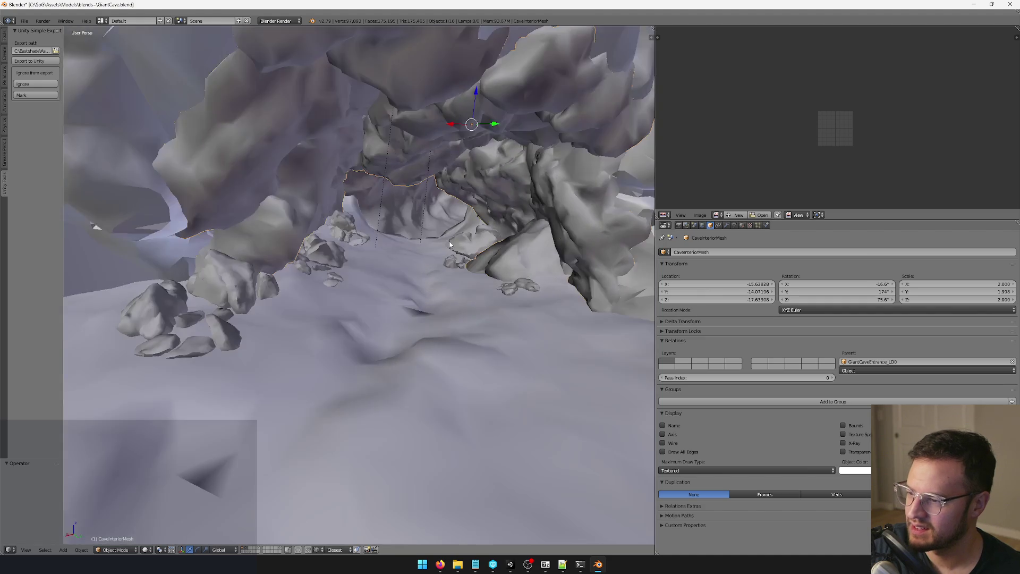
pyautogui.scroll(2, 449, 244)
pyautogui.keyDown('shift'); pyautogui.rightClick(330, 215); pyautogui.keyUp('shift')
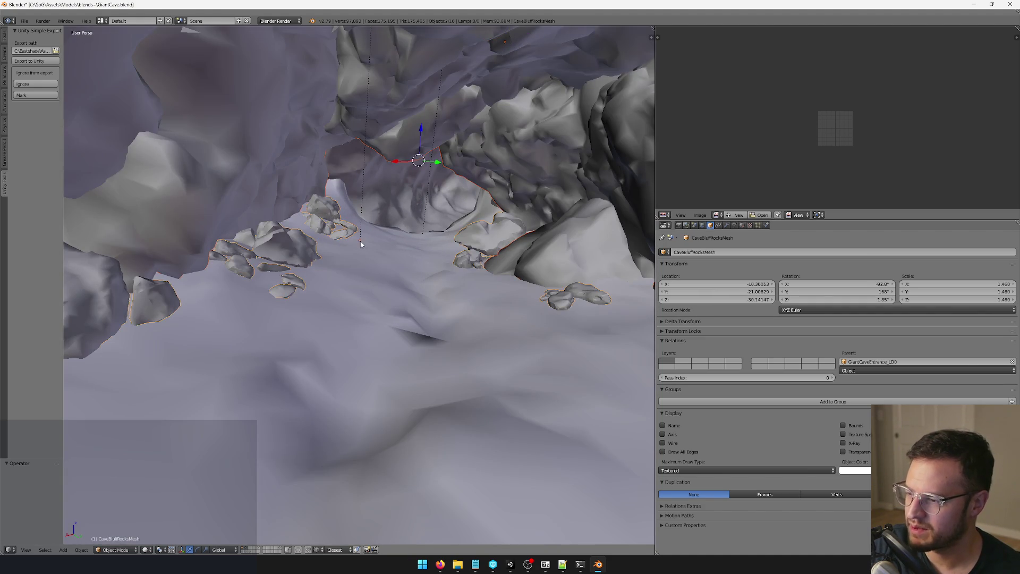
pyautogui.scroll(-8, 372, 250)
pyautogui.scroll(-5, 396, 276)
# Step: Select GiantCaveGroundMesh, then save GiantCave.blend over the existing file
pyautogui.moveTo(396, 276)
pyautogui.mouseDown()
pyautogui.moveTo(469, 276)
pyautogui.moveTo(290, 331)
pyautogui.moveTo(282, 346)
pyautogui.mouseUp()
pyautogui.rightClick(387, 317)
pyautogui.scroll(3, 310, 301)
pyautogui.moveTo(346, 372)
pyautogui.mouseDown()
pyautogui.moveTo(411, 355)
pyautogui.moveTo(359, 349)
pyautogui.mouseUp()
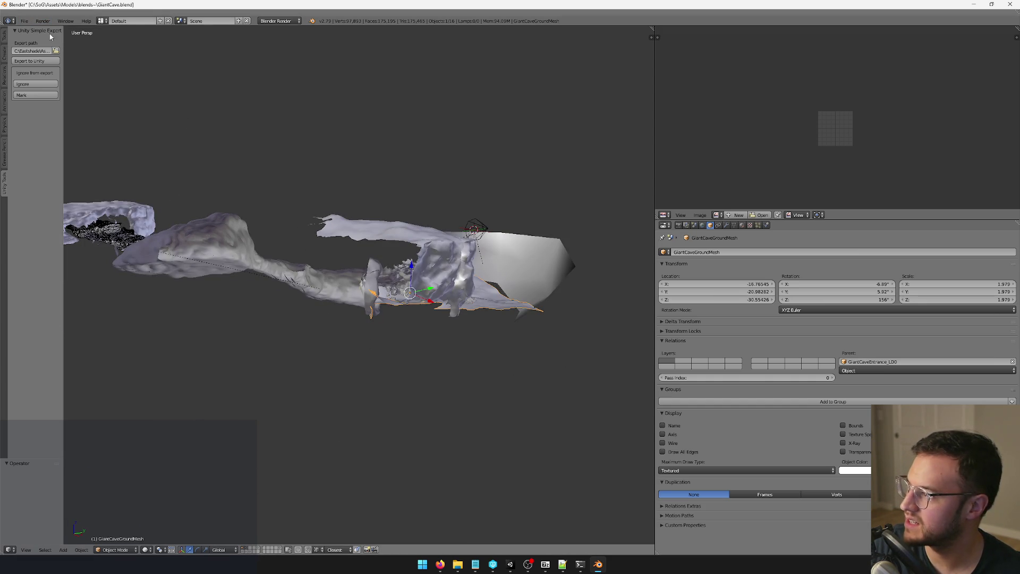
pyautogui.moveTo(340, 133)
pyautogui.mouseDown()
pyautogui.moveTo(353, 129)
pyautogui.moveTo(257, 146)
pyautogui.moveTo(336, 241)
pyautogui.mouseUp()
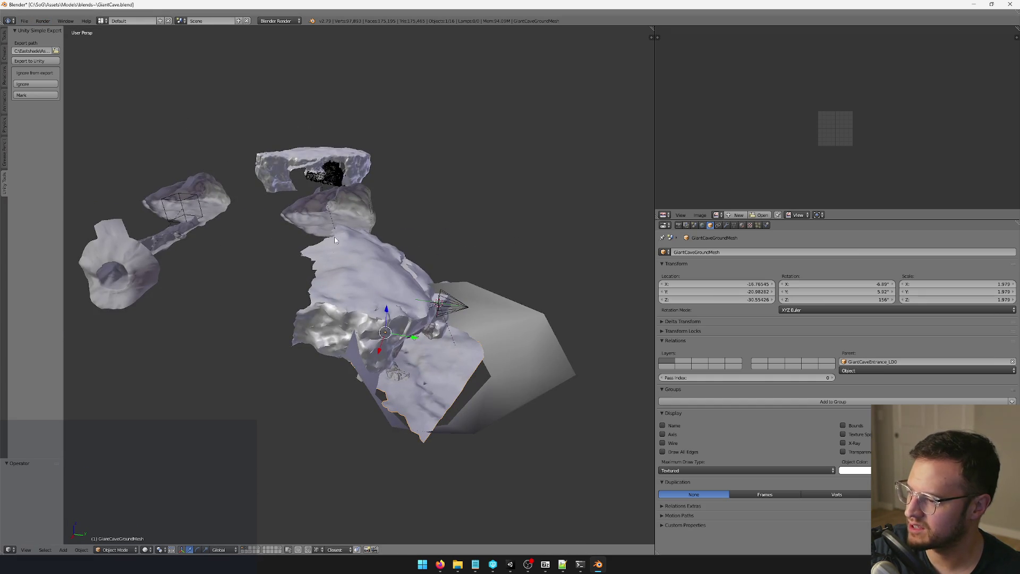
pyautogui.hotkey('ctrl', 's')
pyautogui.click(393, 317)
# Step: Inspect the Cylinder tube and the rock object named Mesh, then switch to Unity
pyautogui.moveTo(372, 321)
pyautogui.mouseDown()
pyautogui.moveTo(334, 327)
pyautogui.moveTo(394, 340)
pyautogui.moveTo(392, 370)
pyautogui.moveTo(444, 358)
pyautogui.mouseUp()
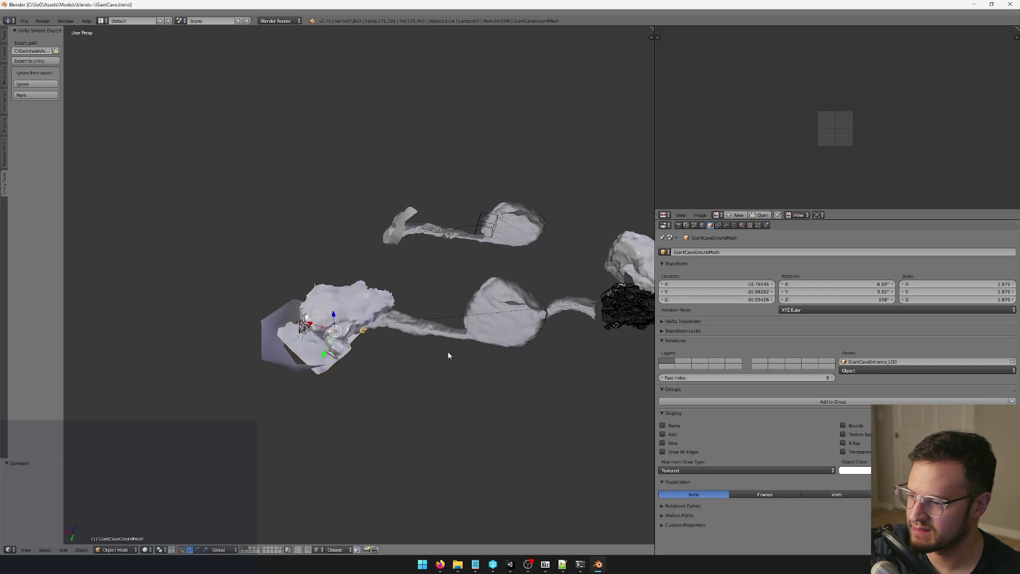
pyautogui.rightClick(372, 311)
pyautogui.moveTo(372, 311)
pyautogui.mouseDown()
pyautogui.moveTo(361, 298)
pyautogui.moveTo(342, 311)
pyautogui.moveTo(372, 287)
pyautogui.moveTo(367, 277)
pyautogui.moveTo(380, 276)
pyautogui.moveTo(355, 271)
pyautogui.mouseUp()
pyautogui.scroll(3, 342, 311)
pyautogui.rightClick(383, 275)
pyautogui.scroll(-10, 382, 274)
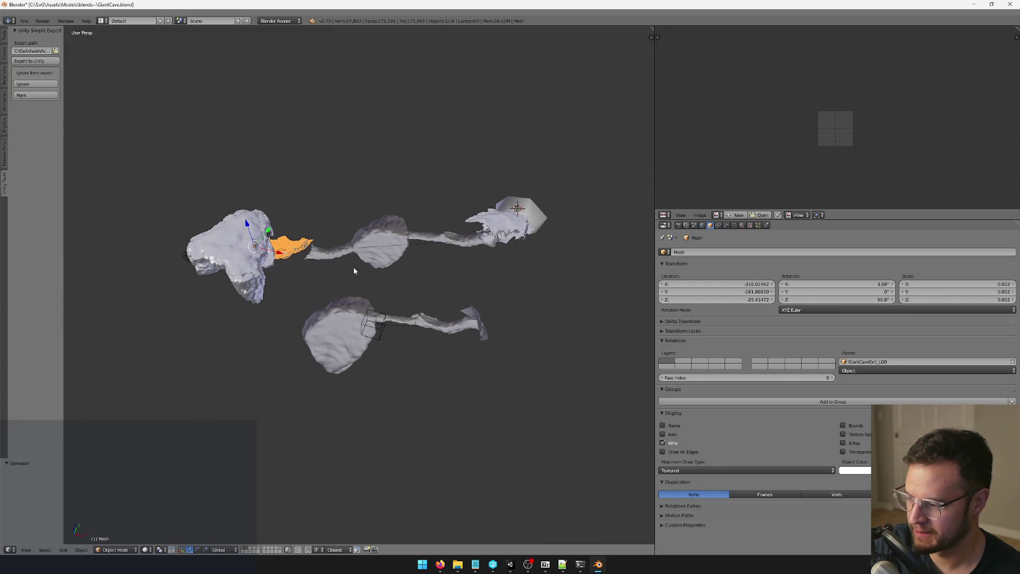
pyautogui.click(508, 565)
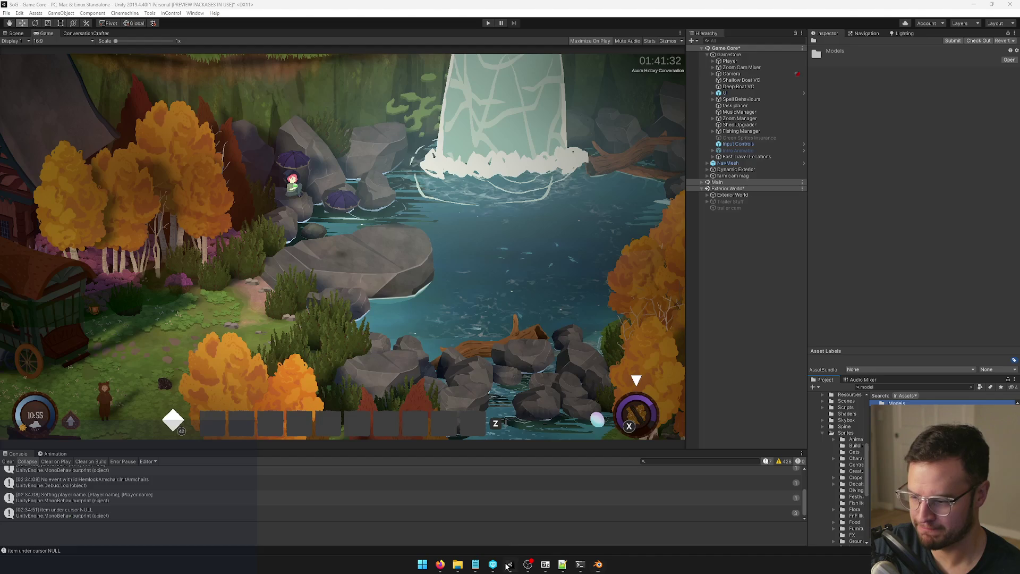
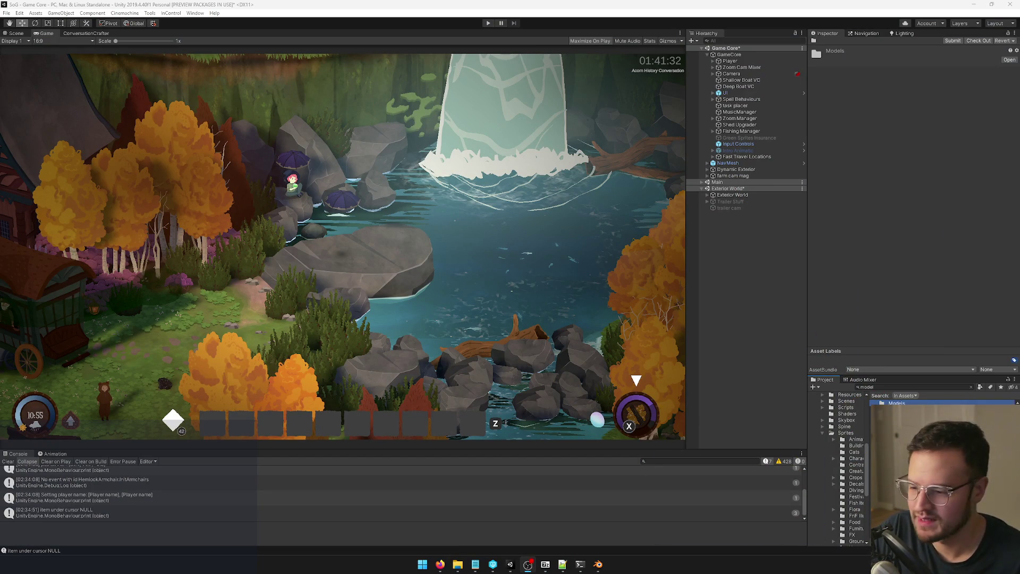
# Step: Bring up the GiantCave file in Blender, orbit around its cave meshes and toggle Edit Mode
pyautogui.click(561, 367)
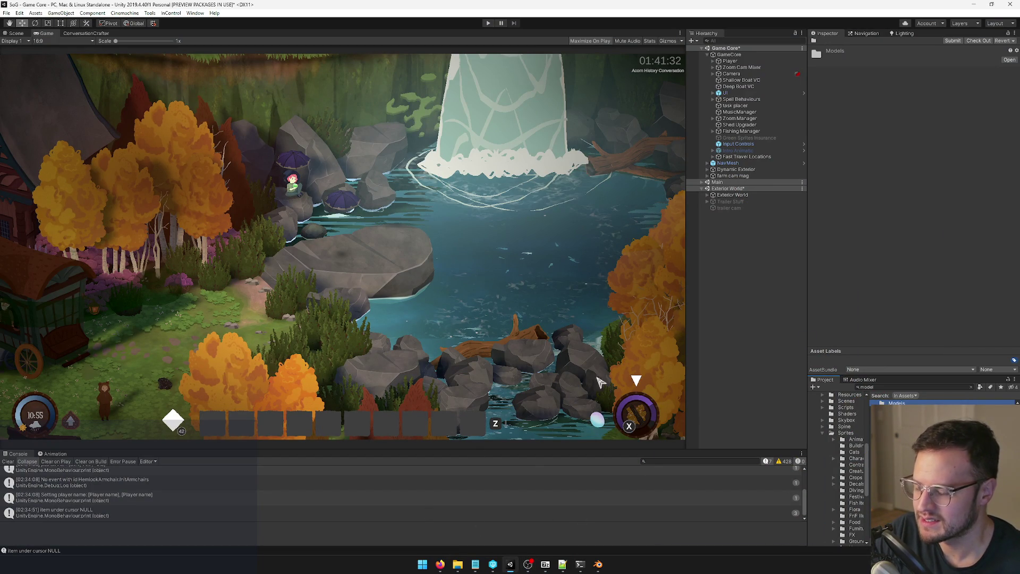
pyautogui.click(597, 565)
pyautogui.scroll(5, 407, 247)
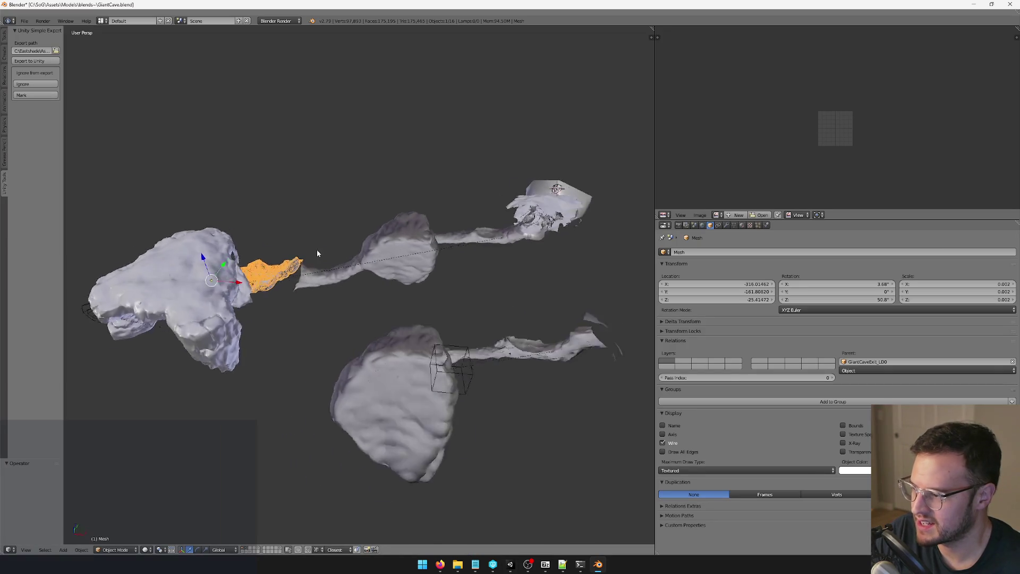
pyautogui.moveTo(413, 232); pyautogui.dragTo(524, 472)
pyautogui.press('Tab')
pyautogui.press('Tab')
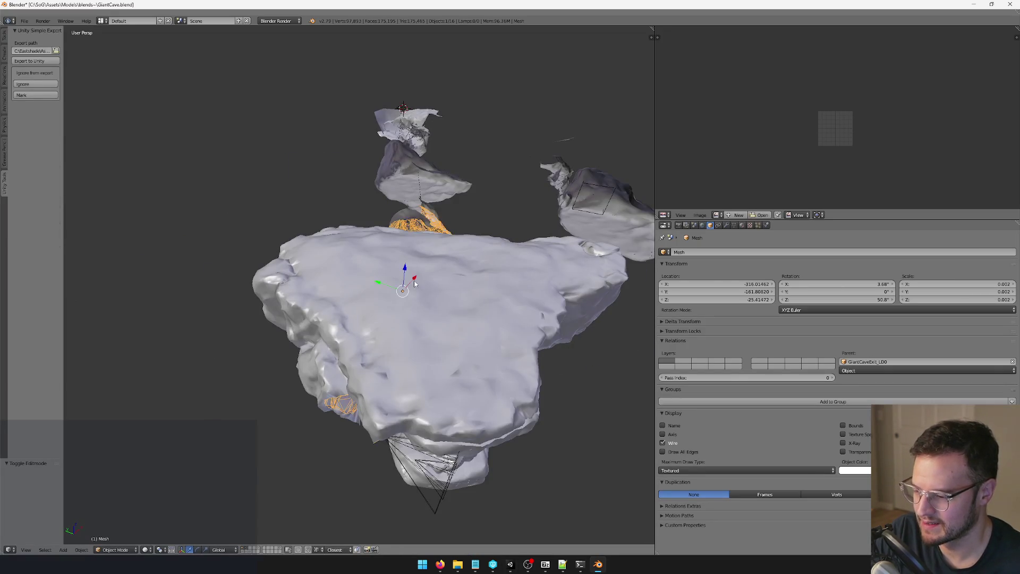
# Step: Check Unity's model search term, select cliff1_mesh in Blender, then bring up Perforce P4V
pyautogui.click(510, 565)
pyautogui.click(914, 387)
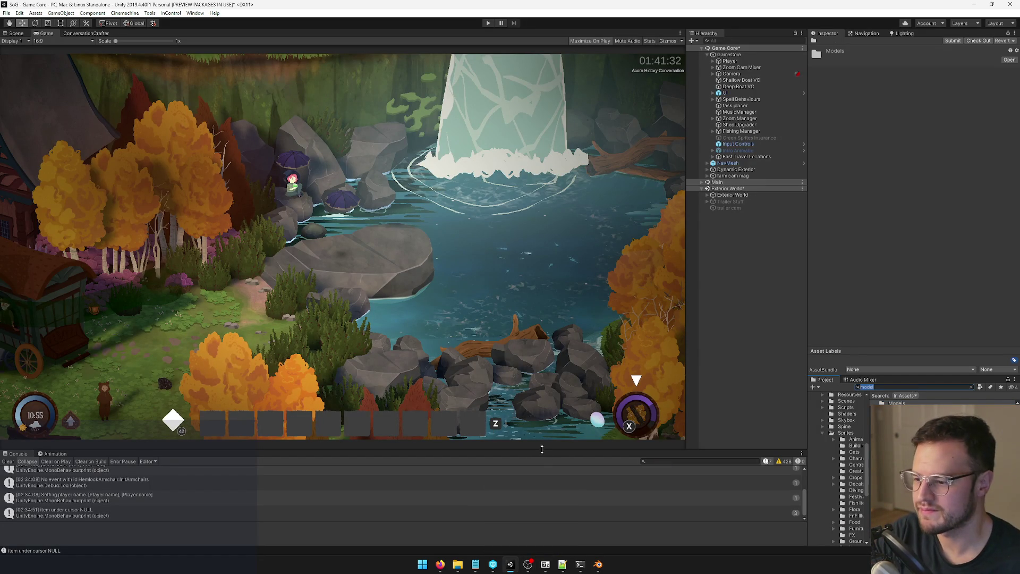
pyautogui.click(598, 566)
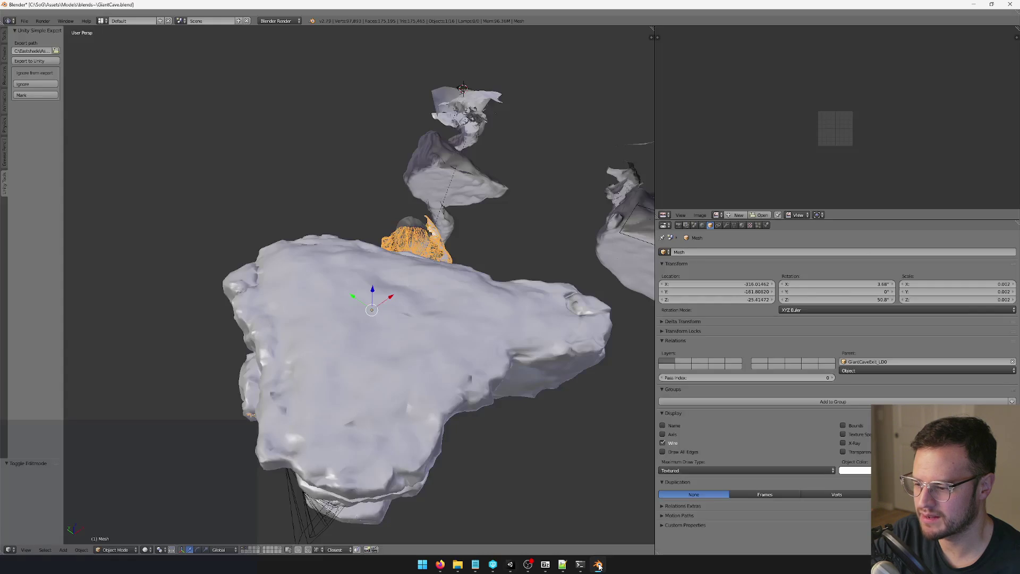
pyautogui.rightClick(452, 387)
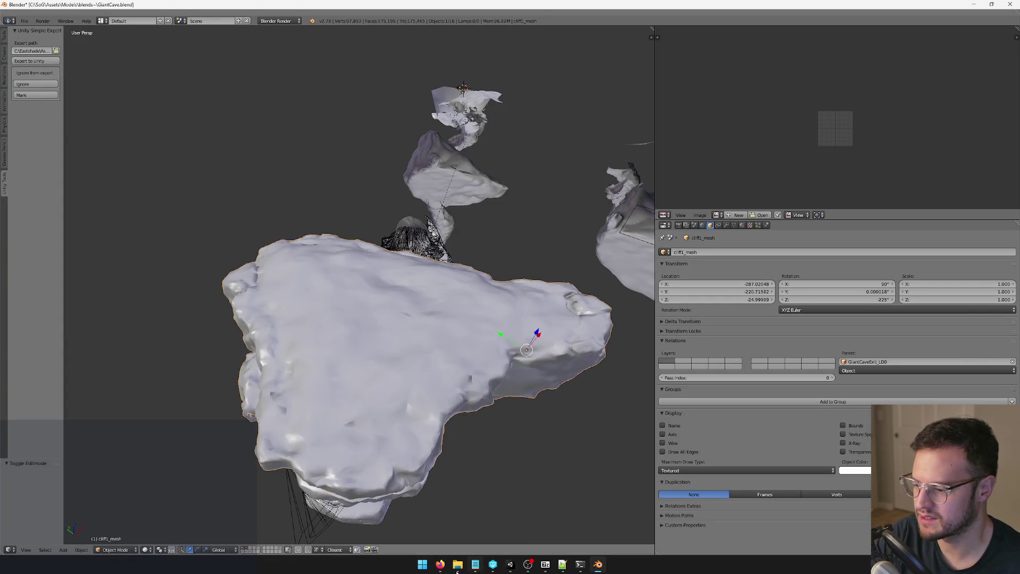
pyautogui.click(424, 565)
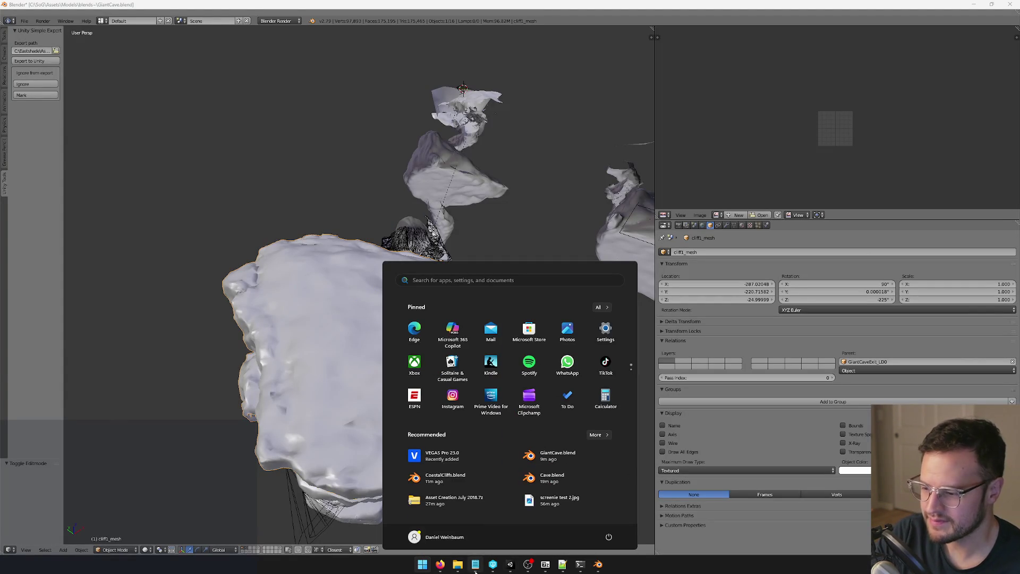
pyautogui.click(493, 564)
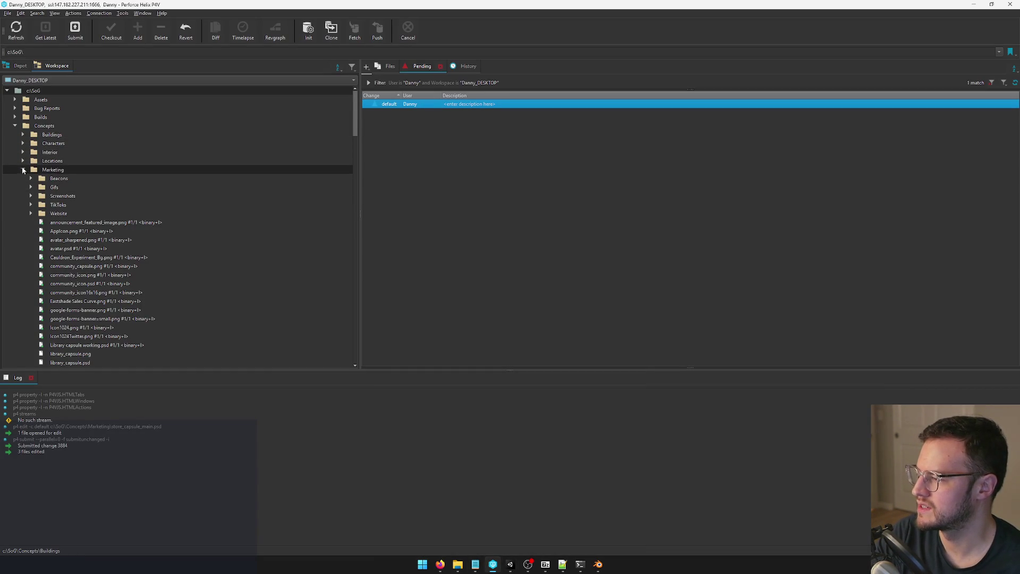
# Step: Collapse Marketing and Concepts, then expand Assets > Models > blends~ to list its .blend files
pyautogui.click(23, 170)
pyautogui.click(17, 126)
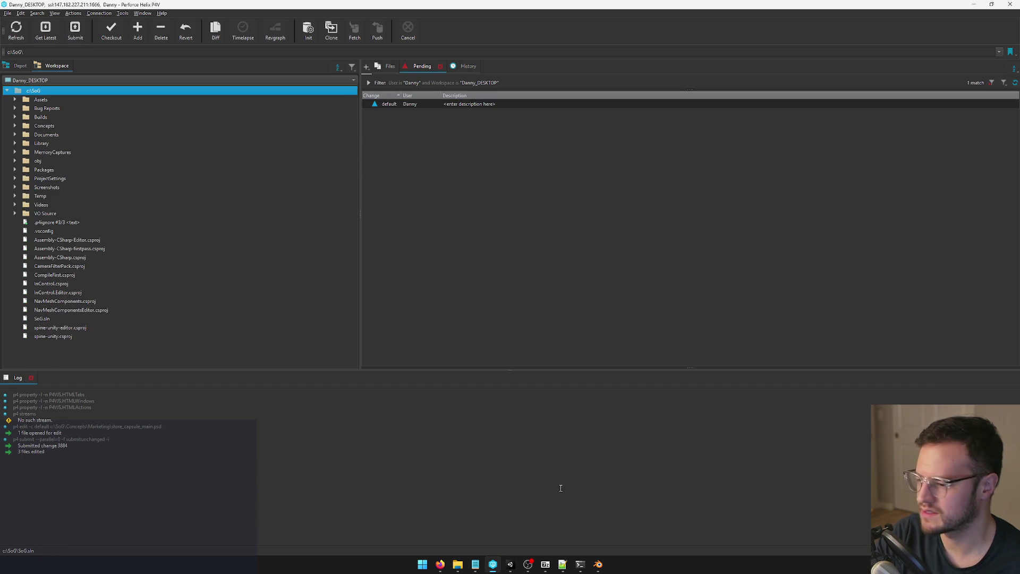
pyautogui.click(534, 565)
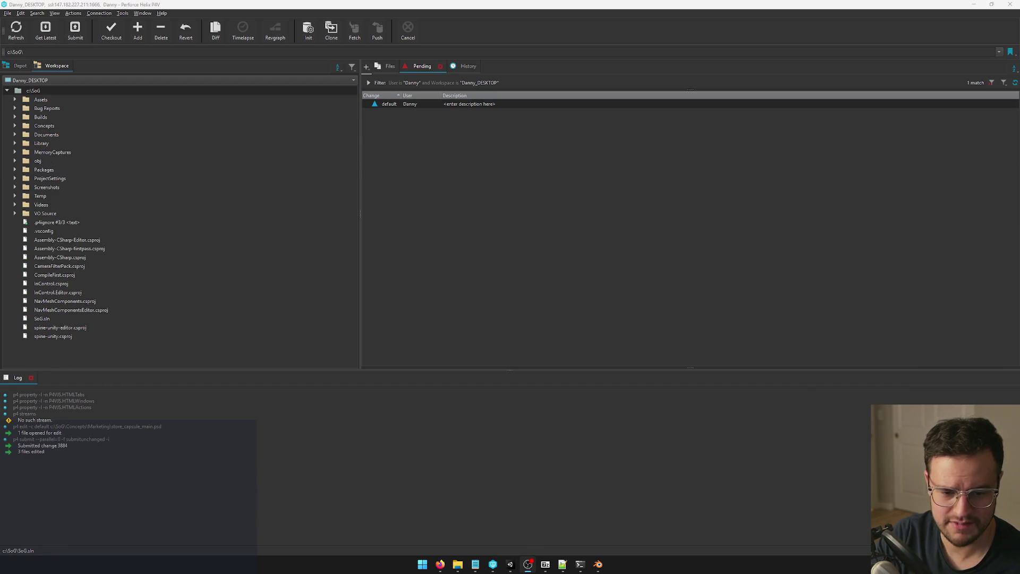
pyautogui.click(84, 118)
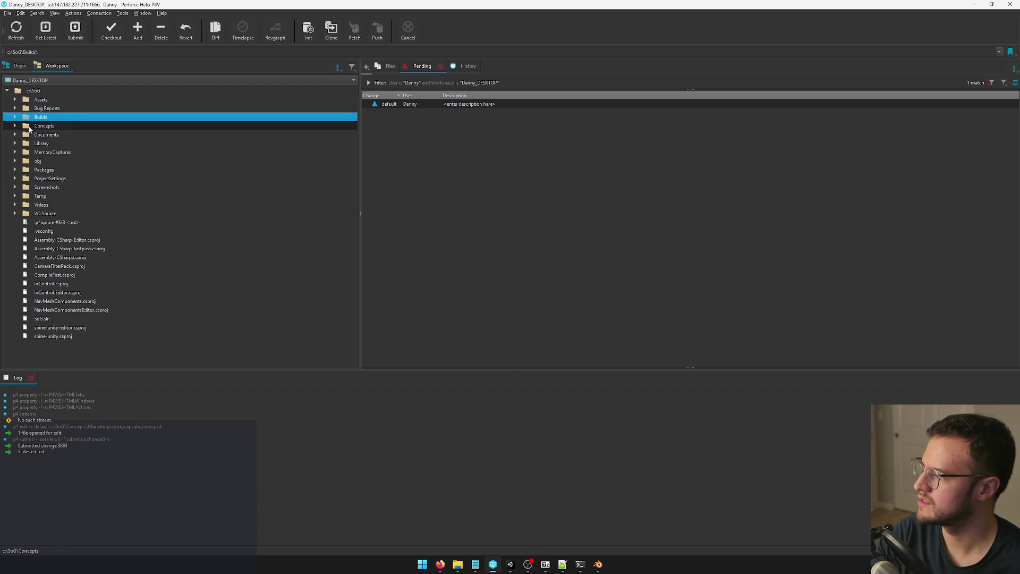
pyautogui.click(15, 100)
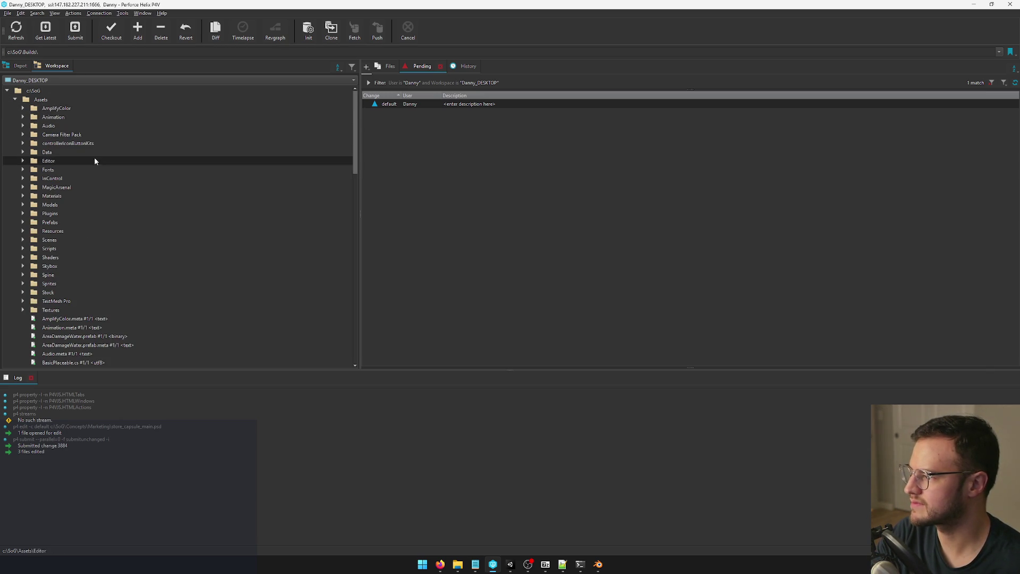
pyautogui.click(22, 206)
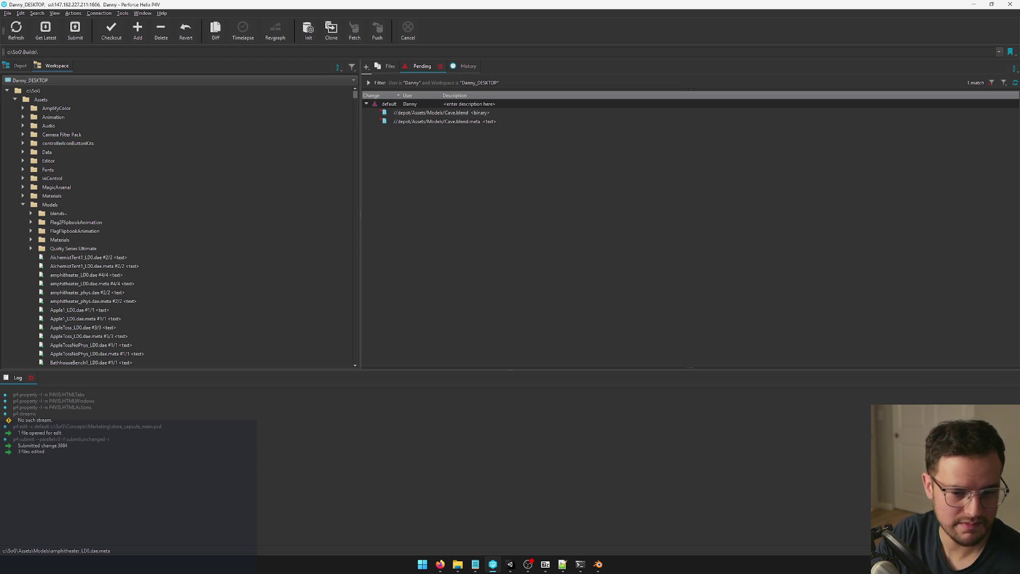
pyautogui.click(67, 215)
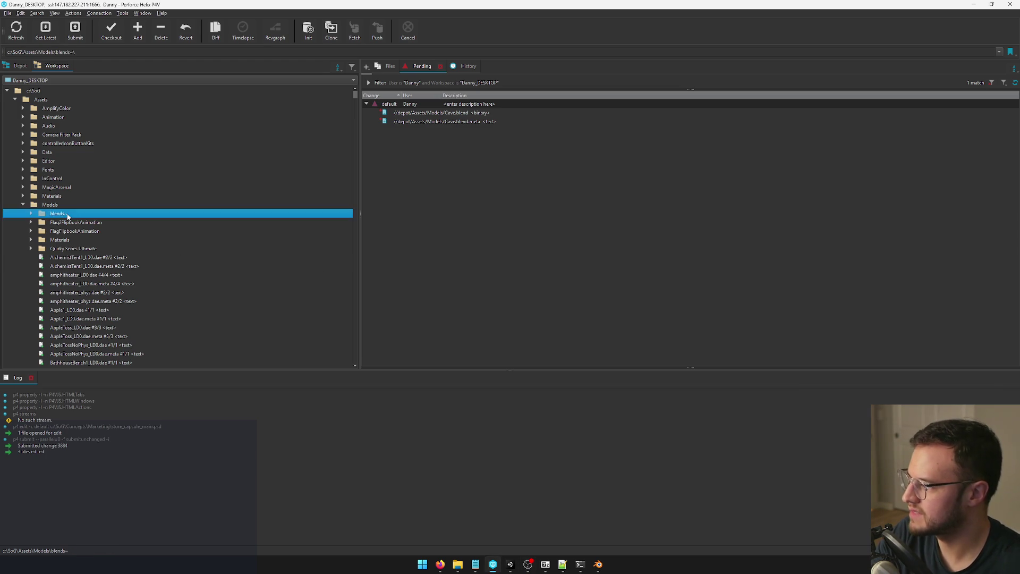
pyautogui.click(31, 213)
pyautogui.click(102, 232)
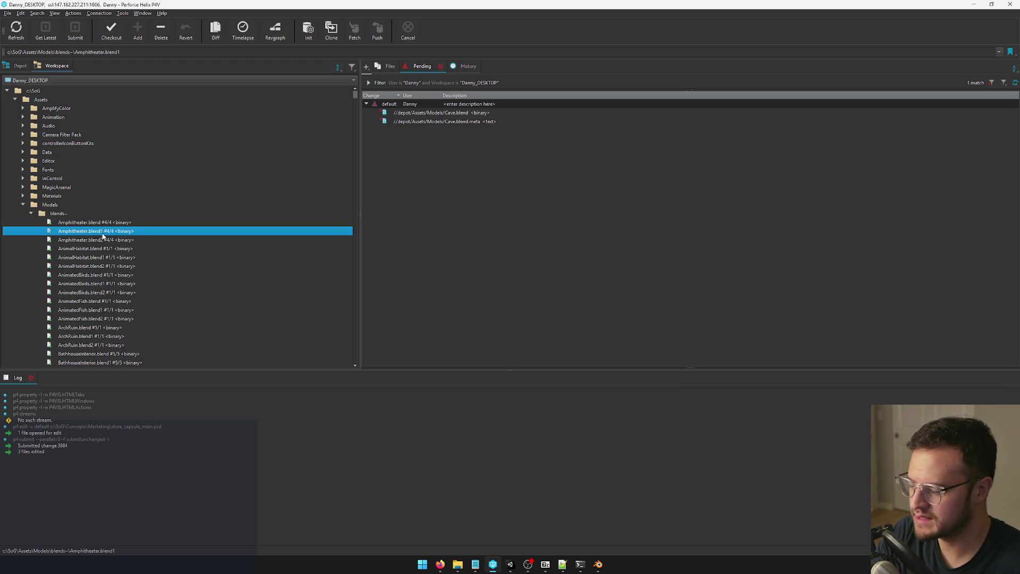
pyautogui.scroll(-10, 102, 236)
# Step: Open WaterfallGrottoCityCove.blend from P4V and select the CaveInterior_phys_mesh object
pyautogui.doubleClick(102, 230)
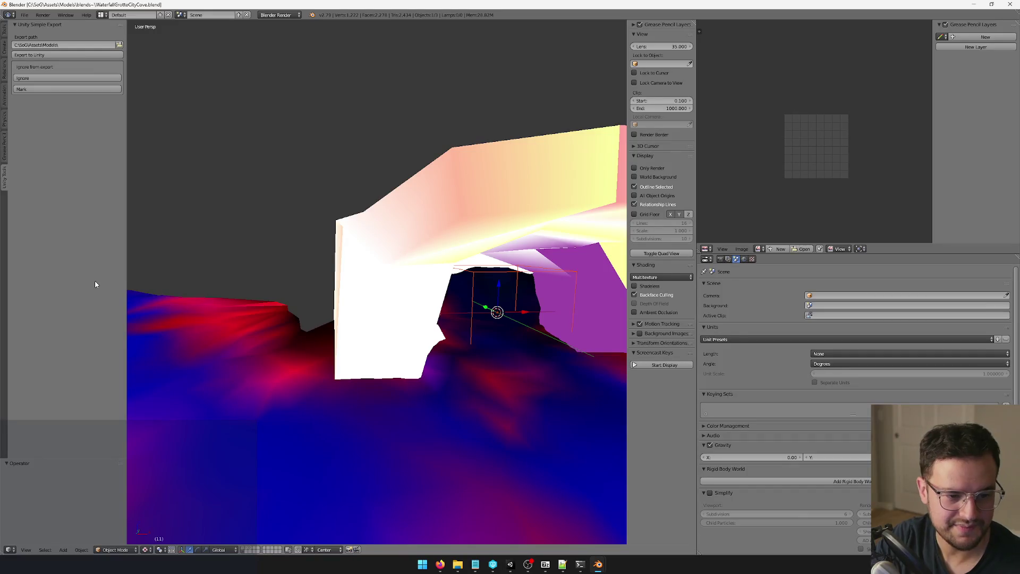
pyautogui.scroll(-6, 271, 241)
pyautogui.scroll(4, 319, 250)
pyautogui.rightClick(400, 263)
pyautogui.press('Tab')
pyautogui.press('Tab')
# Step: Switch scene layers to show the white cave mesh and toggle its Edit Mode
pyautogui.scroll(4, 338, 332)
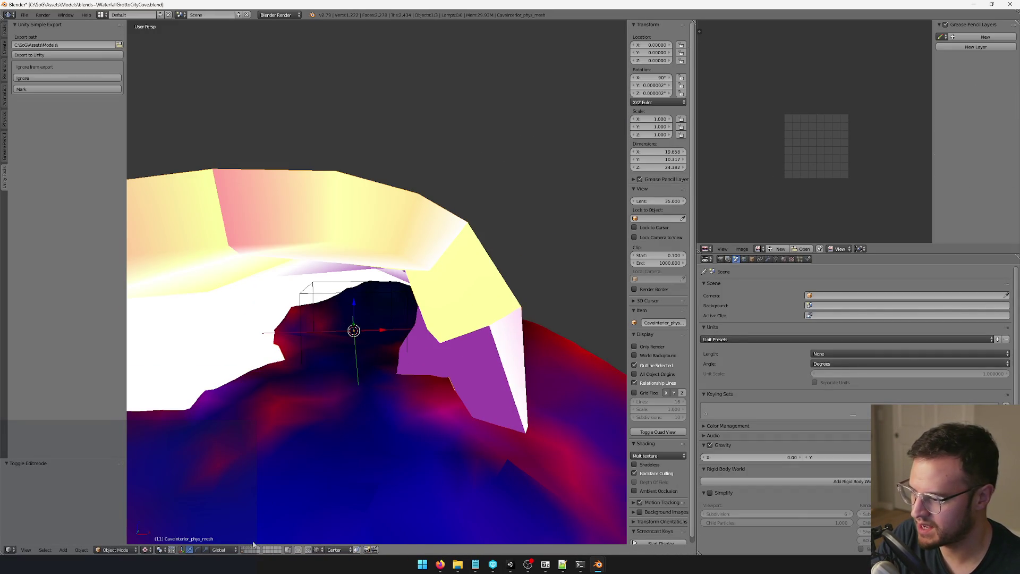
pyautogui.click(244, 551)
pyautogui.moveTo(246, 524); pyautogui.dragTo(259, 544)
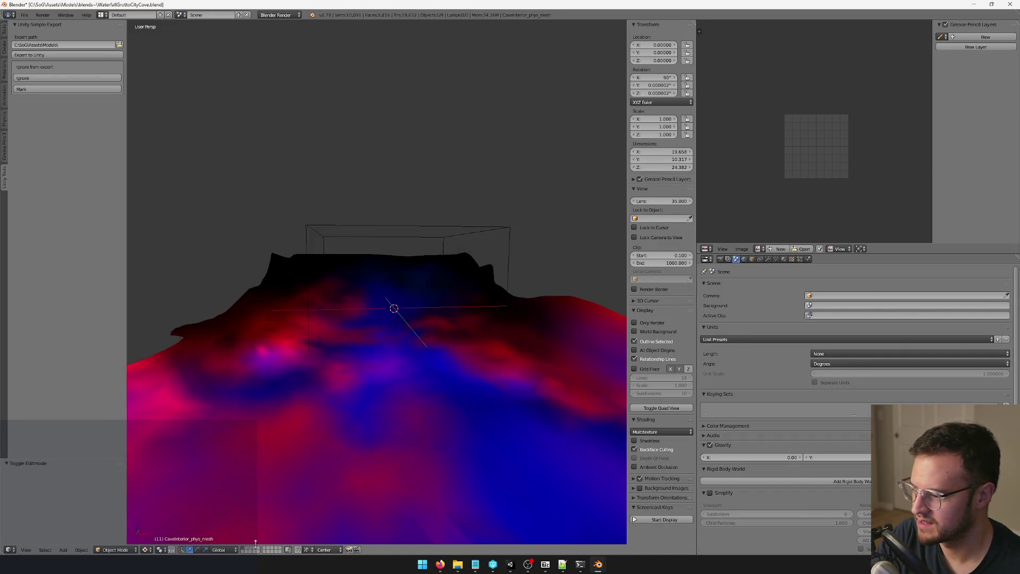
pyautogui.click(249, 551)
pyautogui.scroll(-5, 262, 535)
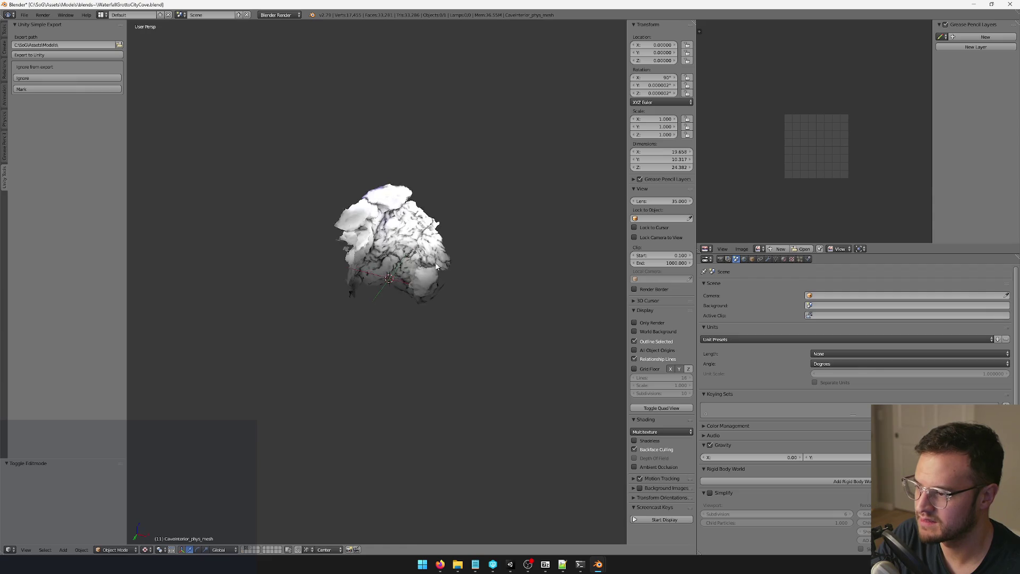
pyautogui.scroll(5, 410, 267)
pyautogui.press('Tab')
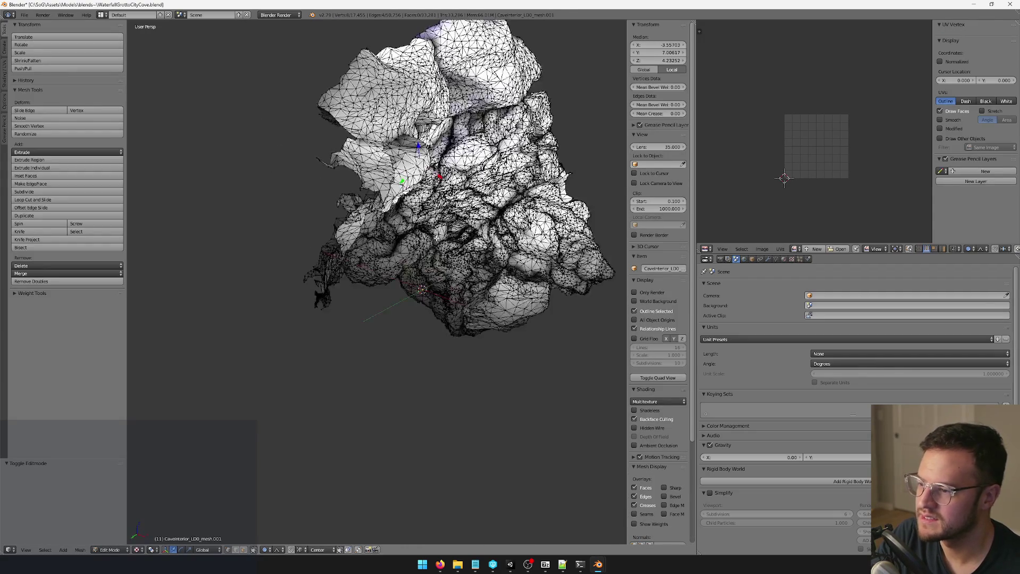
pyautogui.press('Tab')
# Step: Check the cave mesh's modifiers, show the second cave layer and select CaveInterior_LOD_mesh
pyautogui.moveTo(437, 242)
pyautogui.mouseDown()
pyautogui.moveTo(551, 278)
pyautogui.moveTo(282, 244)
pyautogui.moveTo(430, 249)
pyautogui.moveTo(360, 264)
pyautogui.mouseUp()
pyautogui.click(767, 259)
pyautogui.moveTo(425, 250)
pyautogui.mouseDown()
pyautogui.moveTo(399, 221)
pyautogui.moveTo(448, 176)
pyautogui.moveTo(358, 219)
pyautogui.moveTo(382, 223)
pyautogui.mouseUp()
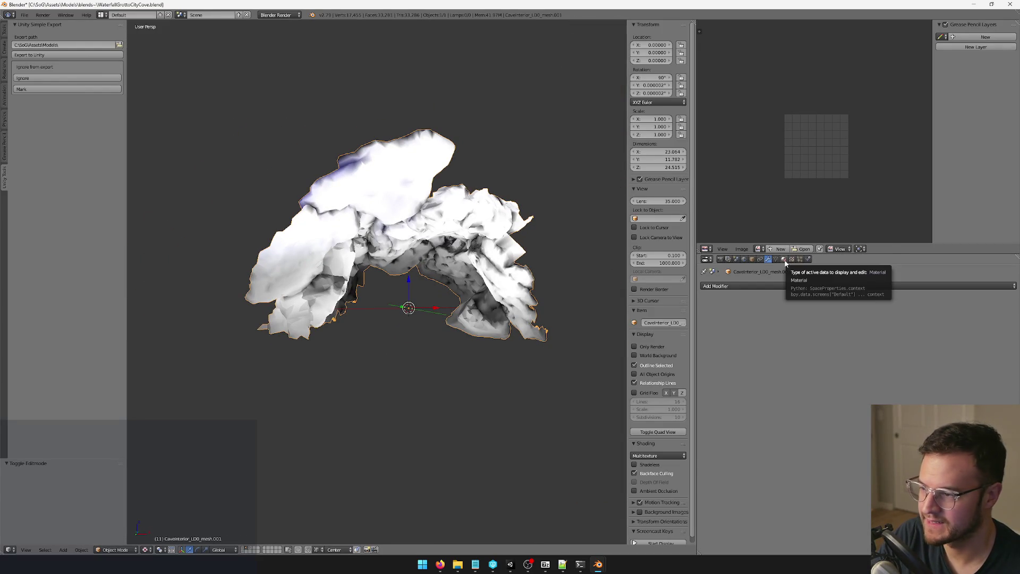
pyautogui.scroll(5, 433, 217)
pyautogui.moveTo(432, 216)
pyautogui.mouseDown()
pyautogui.moveTo(432, 205)
pyautogui.moveTo(403, 207)
pyautogui.moveTo(461, 181)
pyautogui.moveTo(543, 220)
pyautogui.moveTo(505, 253)
pyautogui.moveTo(515, 274)
pyautogui.moveTo(458, 253)
pyautogui.moveTo(409, 266)
pyautogui.mouseUp()
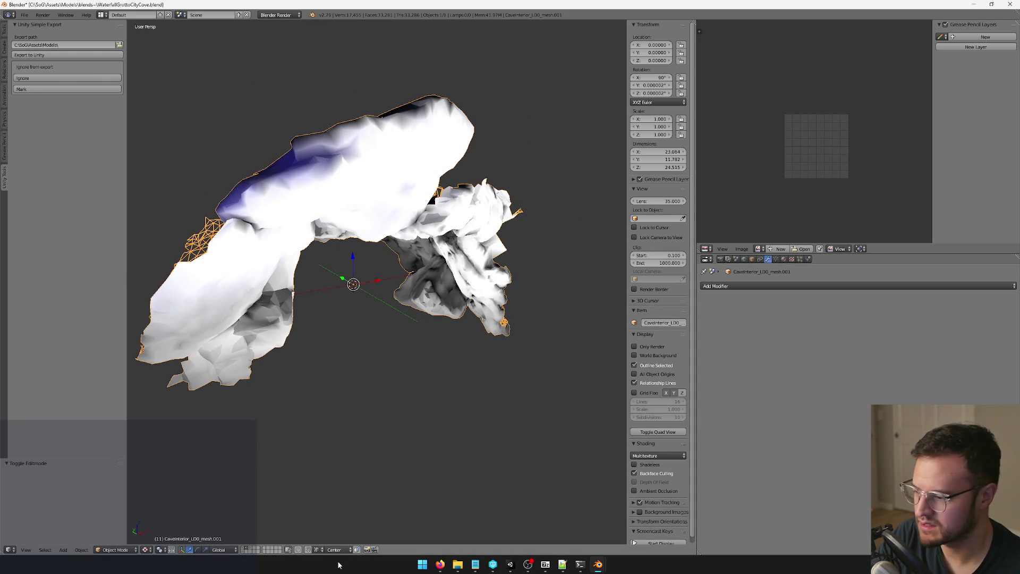
pyautogui.click(252, 551)
pyautogui.moveTo(340, 383)
pyautogui.mouseDown()
pyautogui.moveTo(308, 361)
pyautogui.moveTo(386, 205)
pyautogui.mouseUp()
pyautogui.rightClick(386, 205)
pyautogui.press('Tab')
pyautogui.press('Tab')
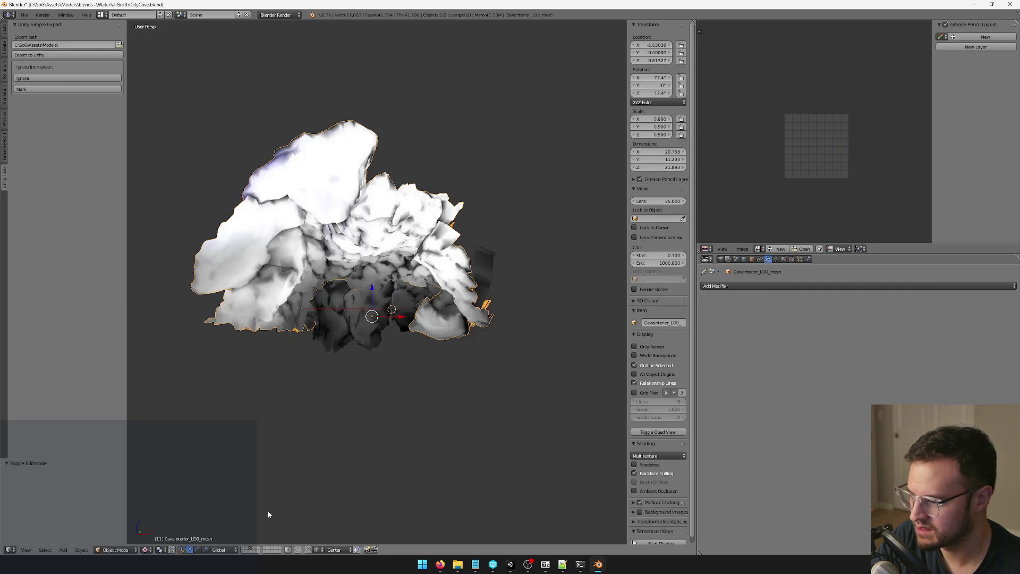
pyautogui.click(707, 249)
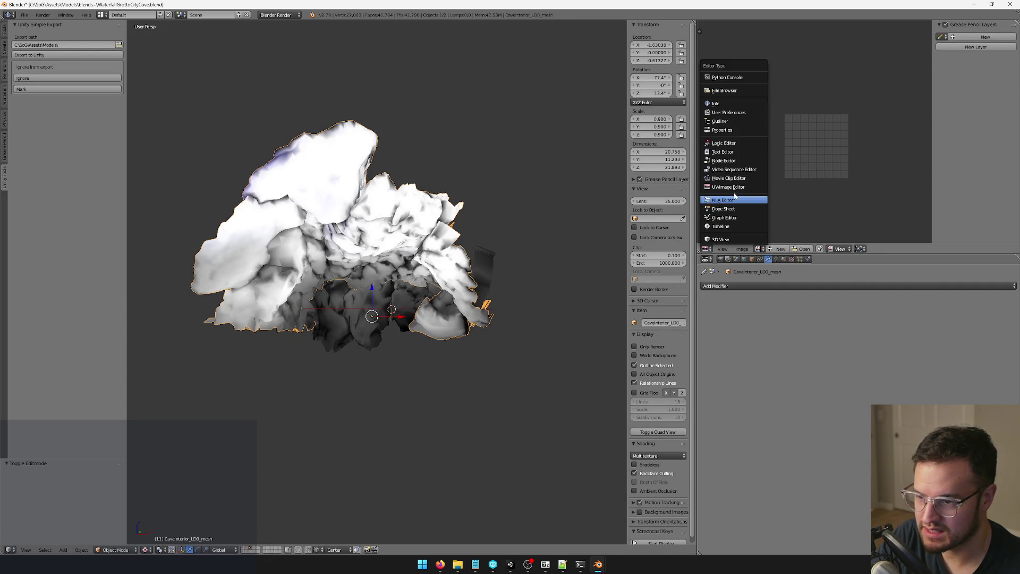
# Step: Turn the image area into the Outliner and step through the CaveBluffSand and CaveInterior LOD meshes
pyautogui.click(723, 122)
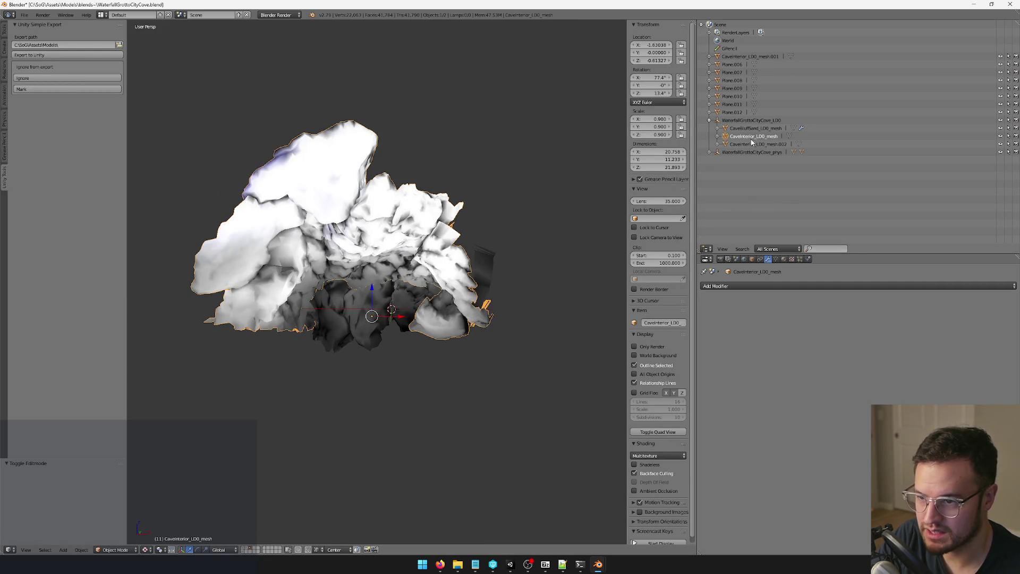
pyautogui.click(755, 128)
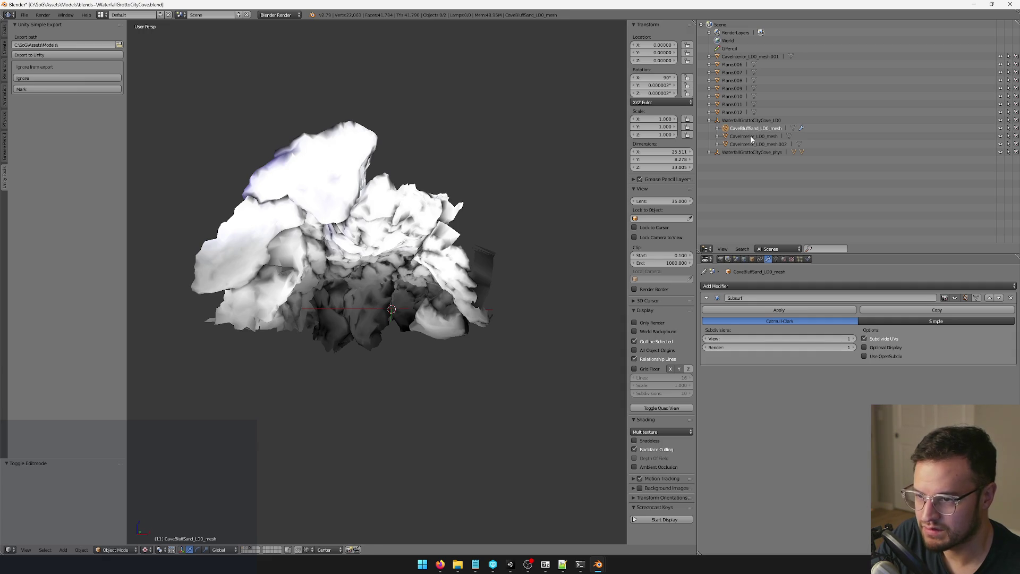
pyautogui.click(752, 137)
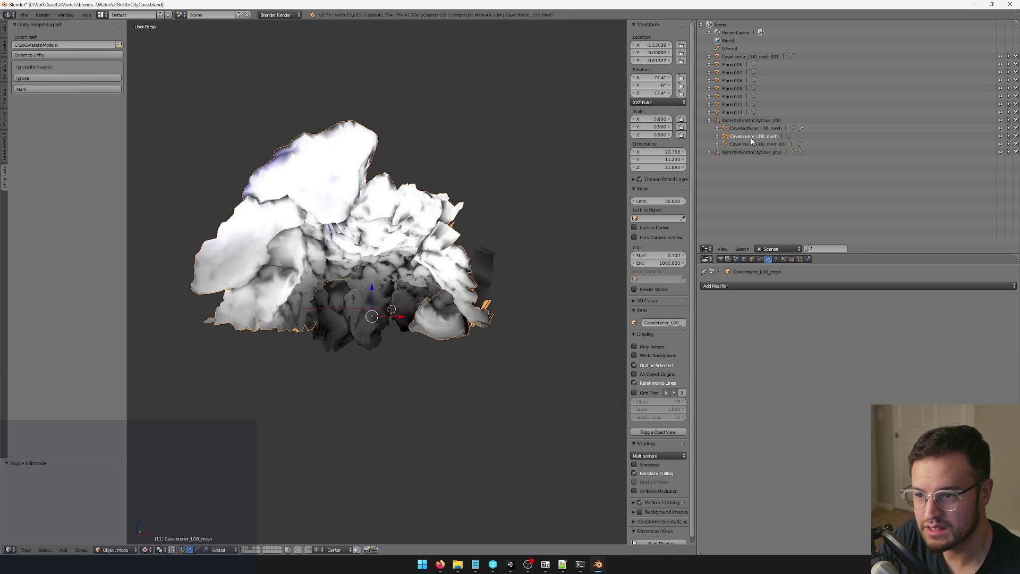
pyautogui.press('h')
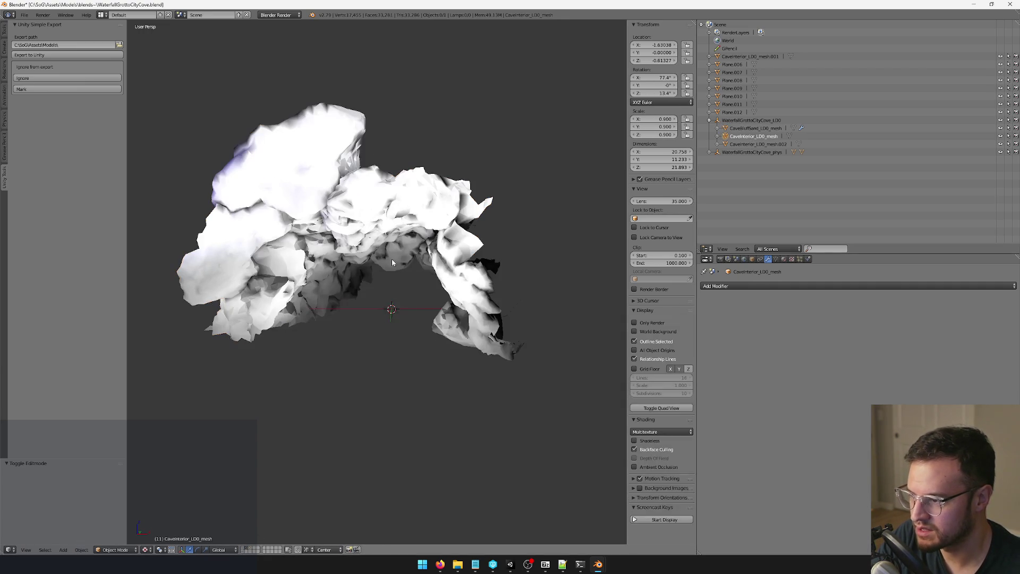
pyautogui.rightClick(389, 244)
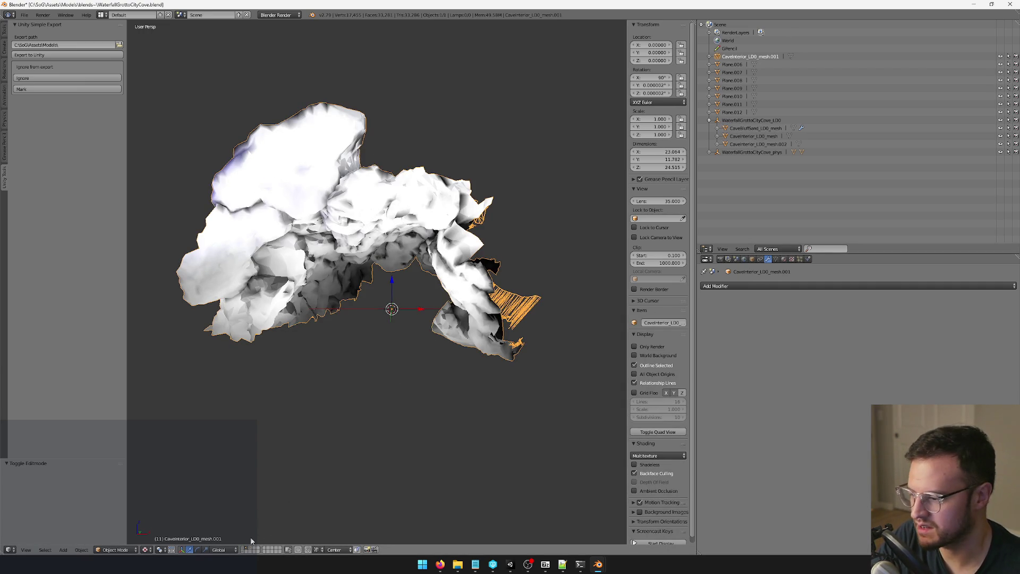
pyautogui.hotkey('alt', 'h')
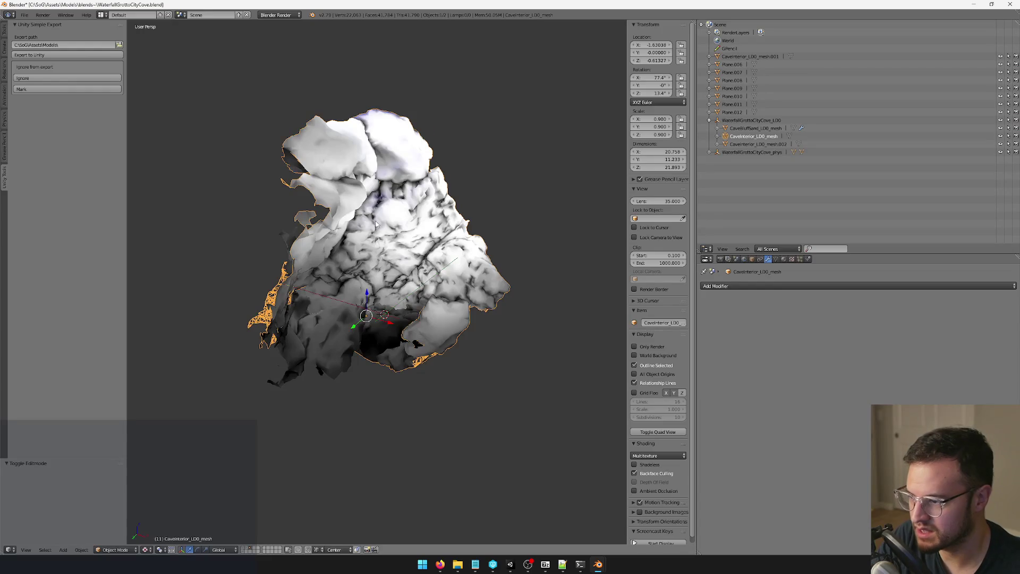
pyautogui.moveTo(467, 260)
pyautogui.mouseDown()
pyautogui.moveTo(537, 260)
pyautogui.moveTo(499, 327)
pyautogui.moveTo(511, 310)
pyautogui.moveTo(538, 325)
pyautogui.moveTo(610, 320)
pyautogui.moveTo(436, 319)
pyautogui.mouseUp()
# Step: Select CaveInterior_LOD_mesh.002 and confirm its material is GrottoCityCoveMountainTerrain
pyautogui.rightClick(511, 310)
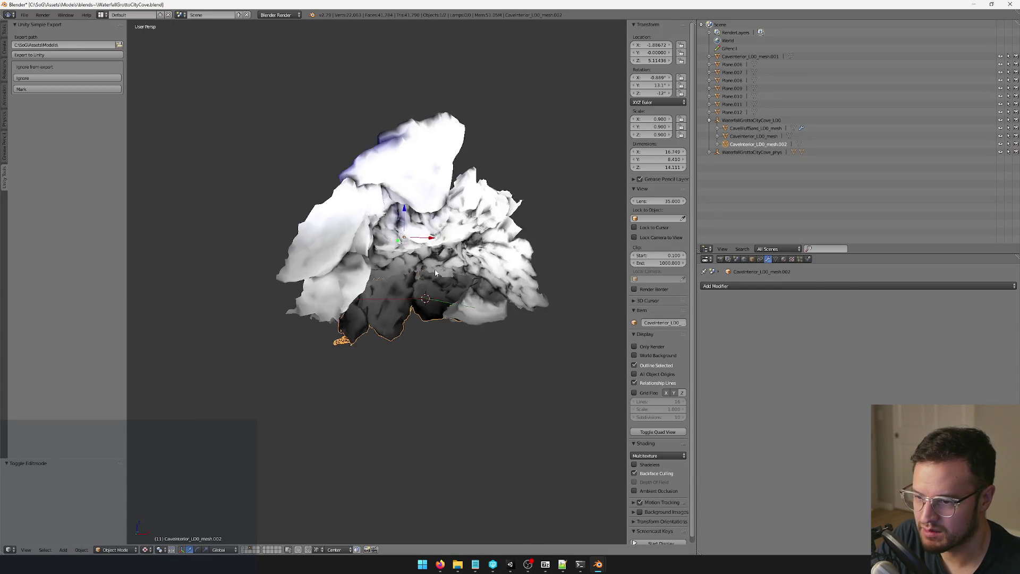
pyautogui.click(784, 259)
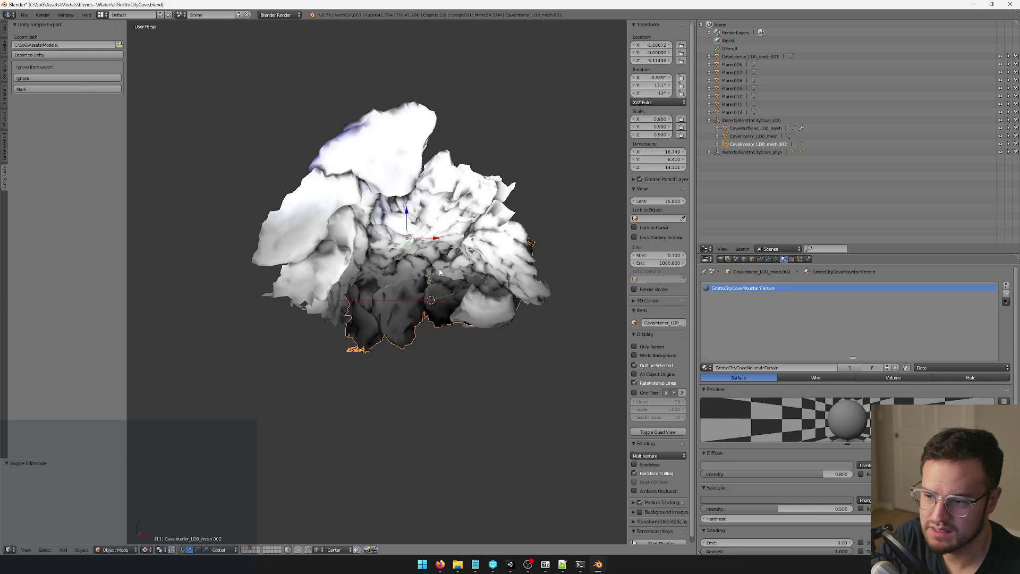
pyautogui.click(797, 367)
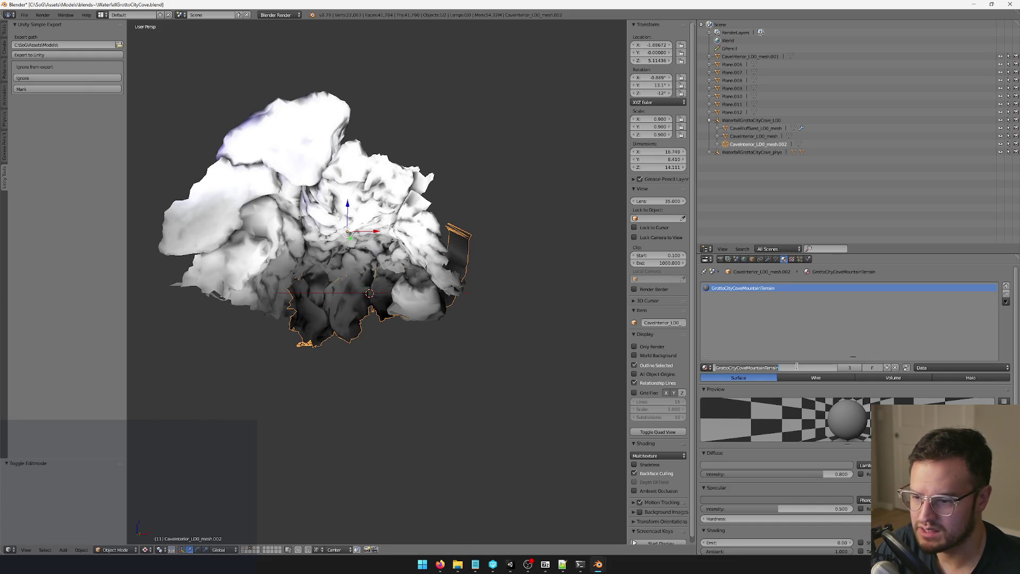
pyautogui.moveTo(368, 412)
pyautogui.mouseDown()
pyautogui.moveTo(315, 407)
pyautogui.moveTo(406, 451)
pyautogui.moveTo(426, 419)
pyautogui.moveTo(433, 452)
pyautogui.moveTo(437, 396)
pyautogui.mouseUp()
pyautogui.scroll(5, 437, 395)
# Step: Copy the name CaveInterior_LOD_mesh.002 from the Object properties name field
pyautogui.click(752, 259)
pyautogui.click(784, 286)
pyautogui.hotkey('ctrl', 'c')
pyautogui.press('Escape')
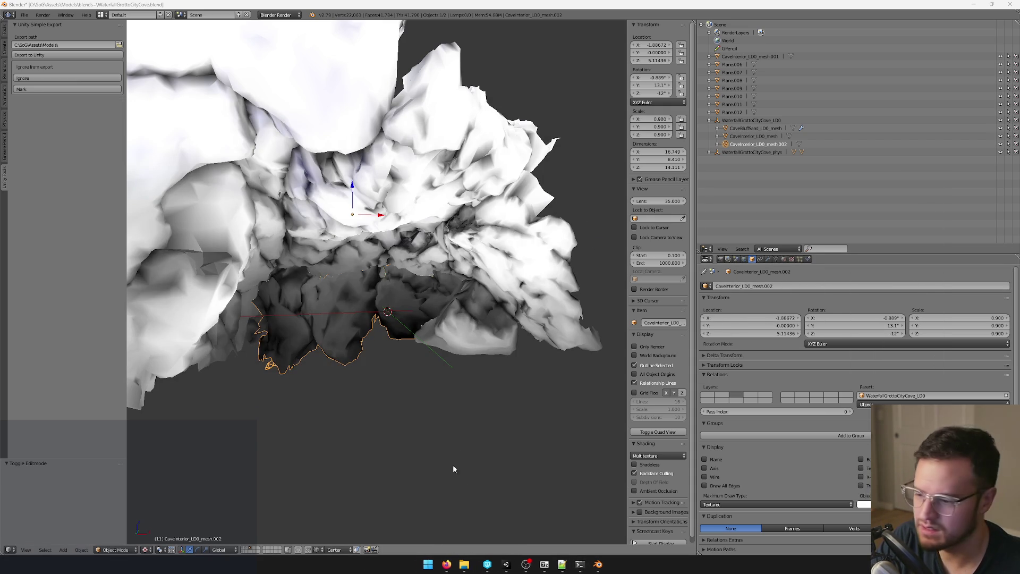
pyautogui.click(555, 568)
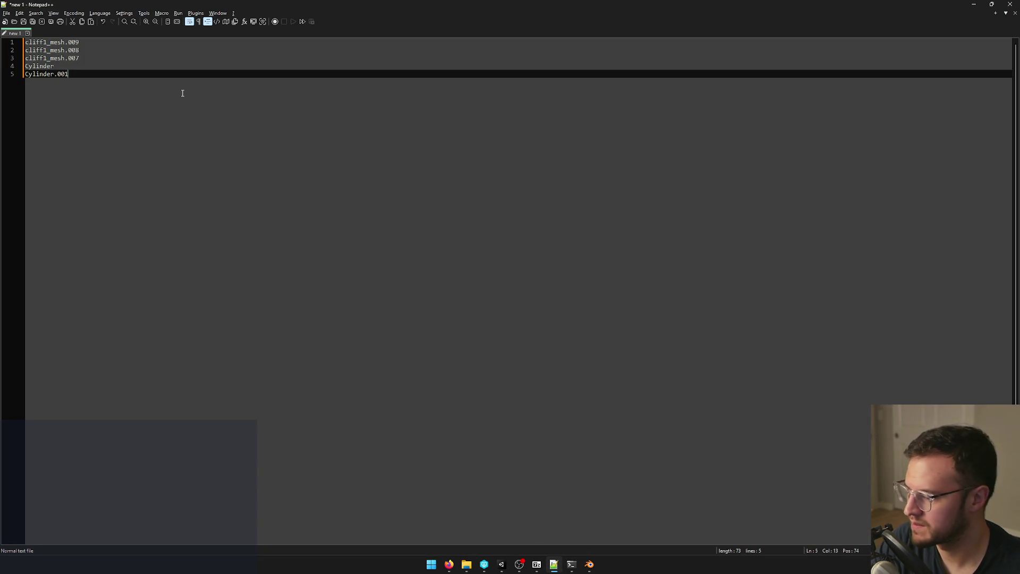
# Step: Paste CaveInterior_LOD_mesh.002 and CaveInterior_LOD_mesh onto new lines in the Notepad++ list
pyautogui.press('Return')
pyautogui.hotkey('ctrl', 'v')
pyautogui.hotkey('alt', 'Tab')
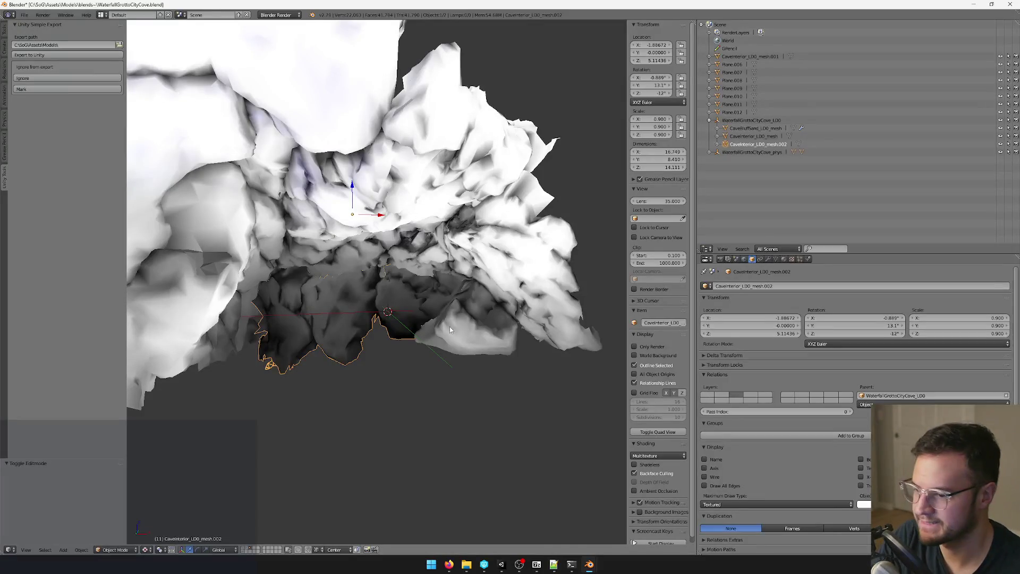
pyautogui.hotkey('ctrl', 'c')
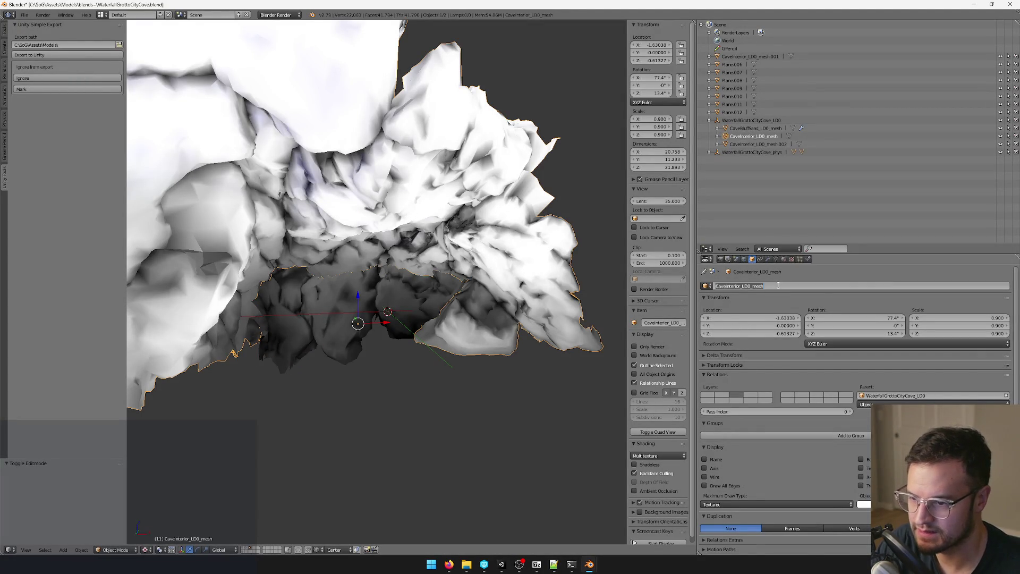
pyautogui.hotkey('alt', 'Tab')
pyautogui.press('Return')
pyautogui.hotkey('ctrl', 'v')
pyautogui.press('Return')
pyautogui.hotkey('ctrl', 'v')
pyautogui.hotkey('alt', 'Tab')
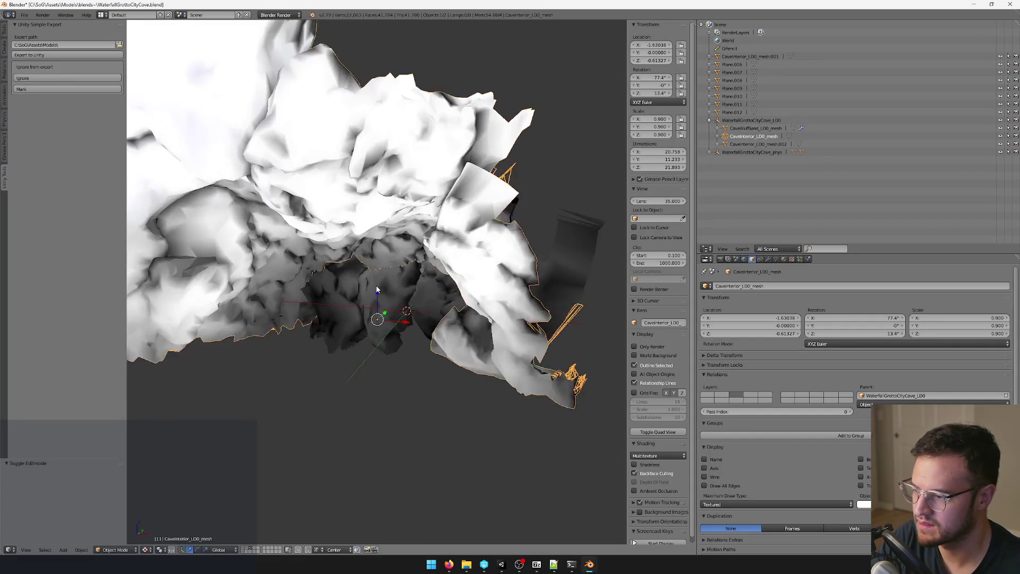
# Step: Select the CaveBluffSand_LOD_mesh terrain and read its GrottoBeachTerrain material
pyautogui.moveTo(376, 289); pyautogui.dragTo(296, 264)
pyautogui.moveTo(461, 363); pyautogui.dragTo(300, 467)
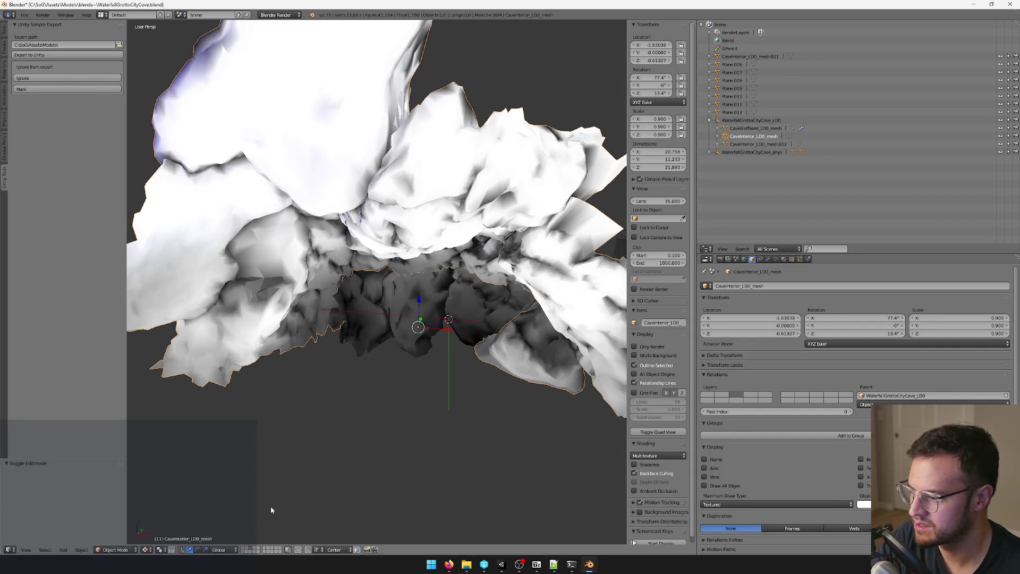
pyautogui.keyDown('shift'); pyautogui.click(243, 550); pyautogui.keyUp('shift')
pyautogui.scroll(-5, 371, 406)
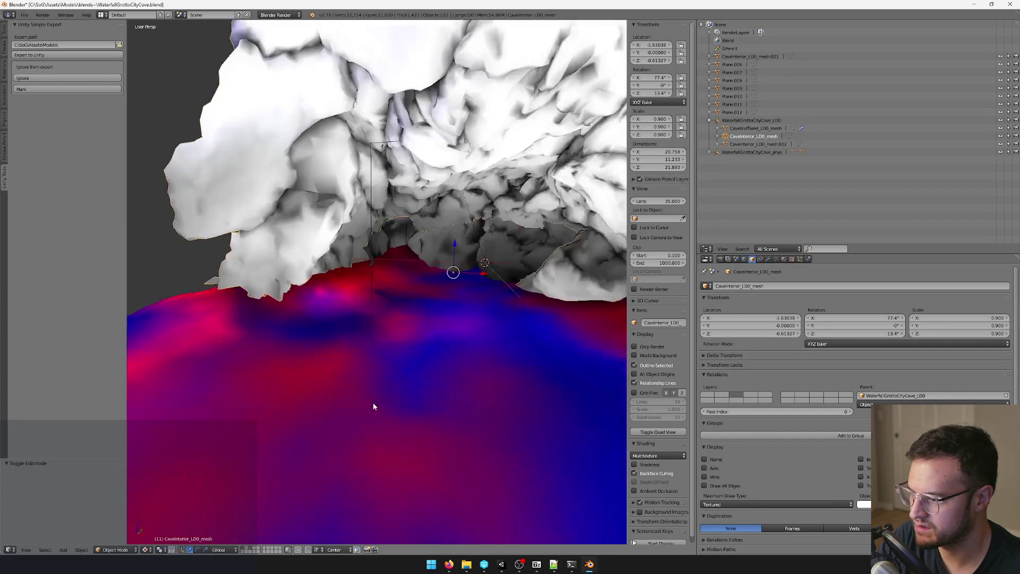
pyautogui.rightClick(374, 334)
pyautogui.moveTo(375, 334)
pyautogui.mouseDown()
pyautogui.moveTo(418, 384)
pyautogui.moveTo(340, 340)
pyautogui.mouseUp()
pyautogui.press('Tab')
pyautogui.press('Tab')
pyautogui.click(783, 259)
pyautogui.moveTo(461, 293); pyautogui.dragTo(381, 281)
pyautogui.scroll(2, 381, 281)
# Step: Add GrottoBeachTerrain on a new line in the notes list
pyautogui.hotkey('alt', 'Tab')
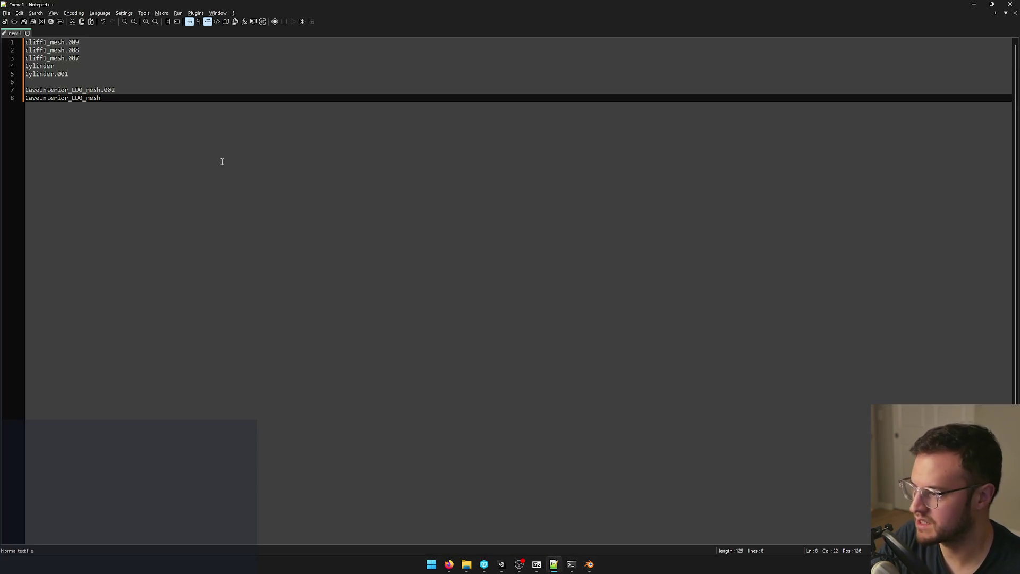
pyautogui.press('Return')
pyautogui.press('Return')
pyautogui.hotkey('ctrl', 'v')
pyautogui.hotkey('alt', 'Tab')
pyautogui.hotkey('alt', 'Tab')
pyautogui.hotkey('alt', 'Tab')
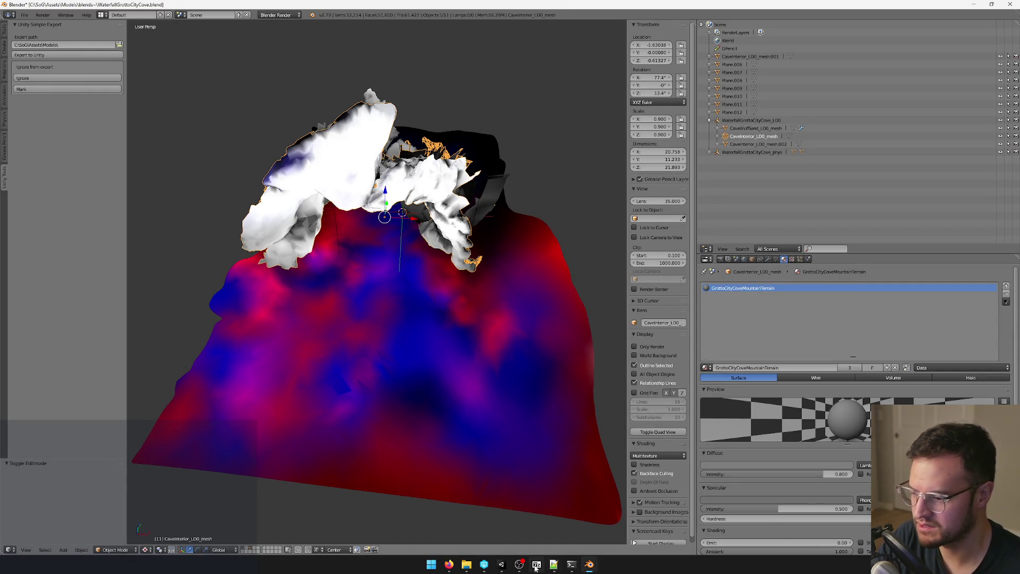
pyautogui.click(536, 565)
# Step: Find GrottoCityCoveMountainTerrain via the Project search ('dac') and confirm the copy's name CaveWallsDarkForest
pyautogui.click(901, 386)
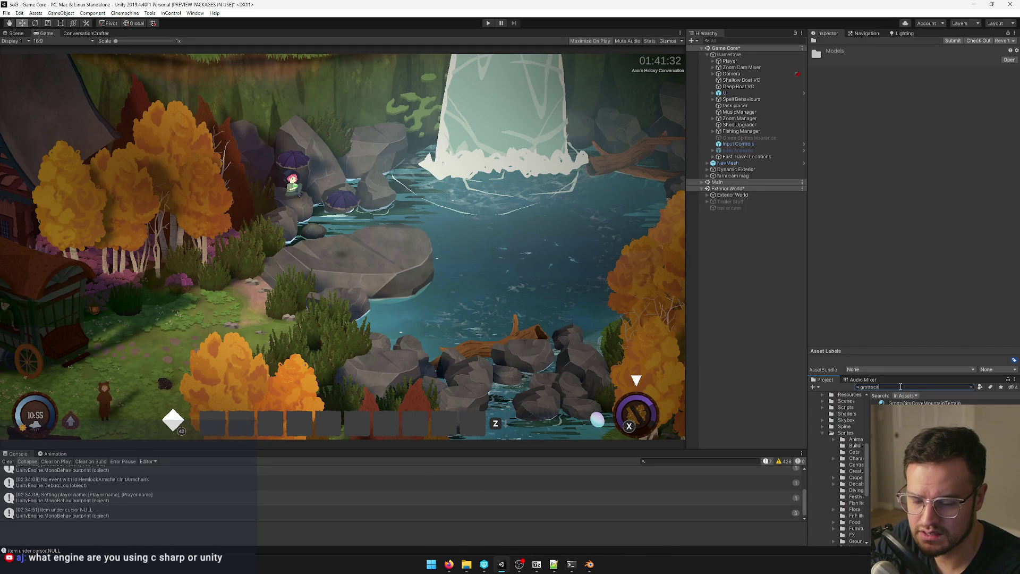
pyautogui.click(909, 403)
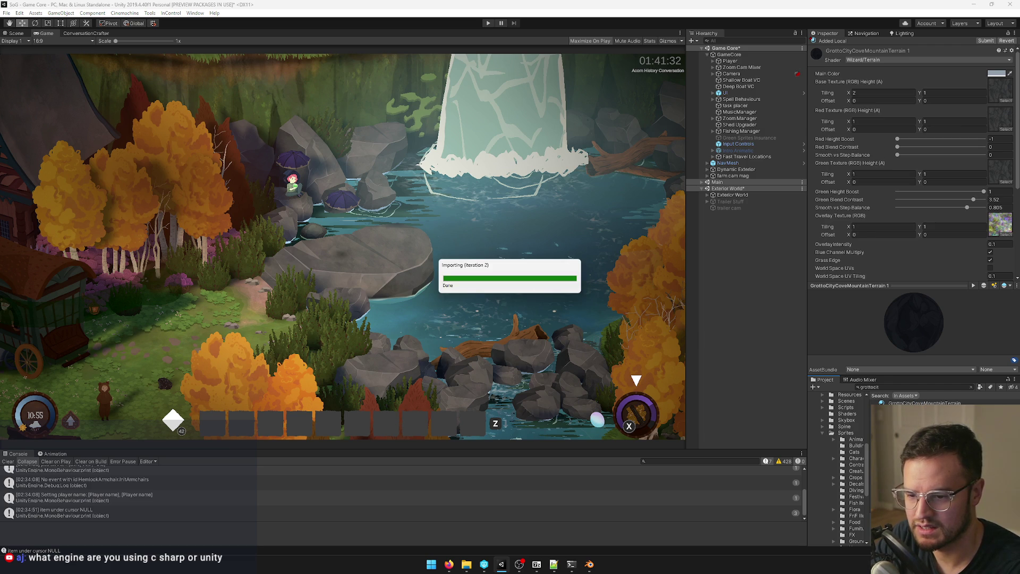
pyautogui.click(906, 388)
pyautogui.write('darkfore')
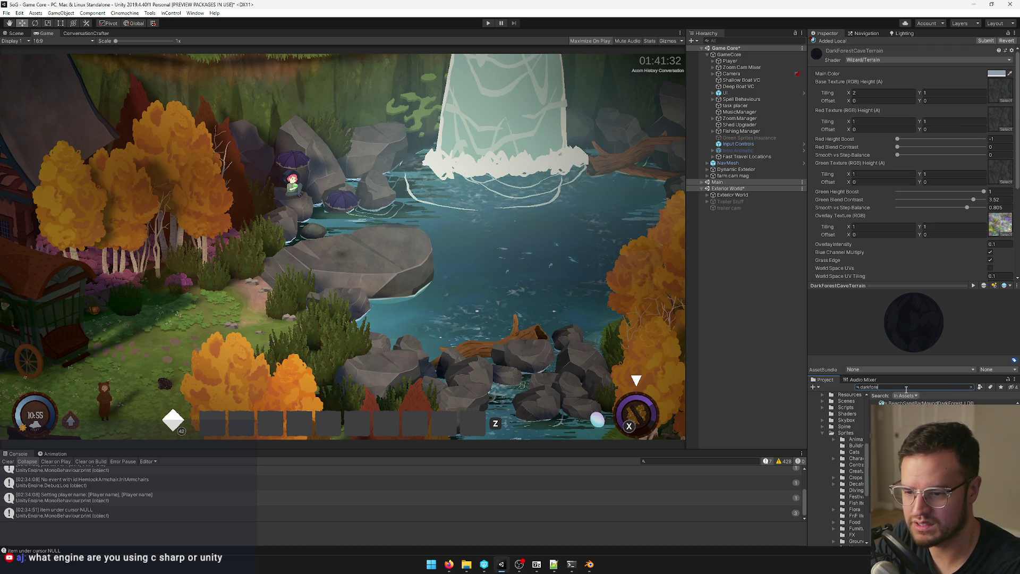
pyautogui.write('stc')
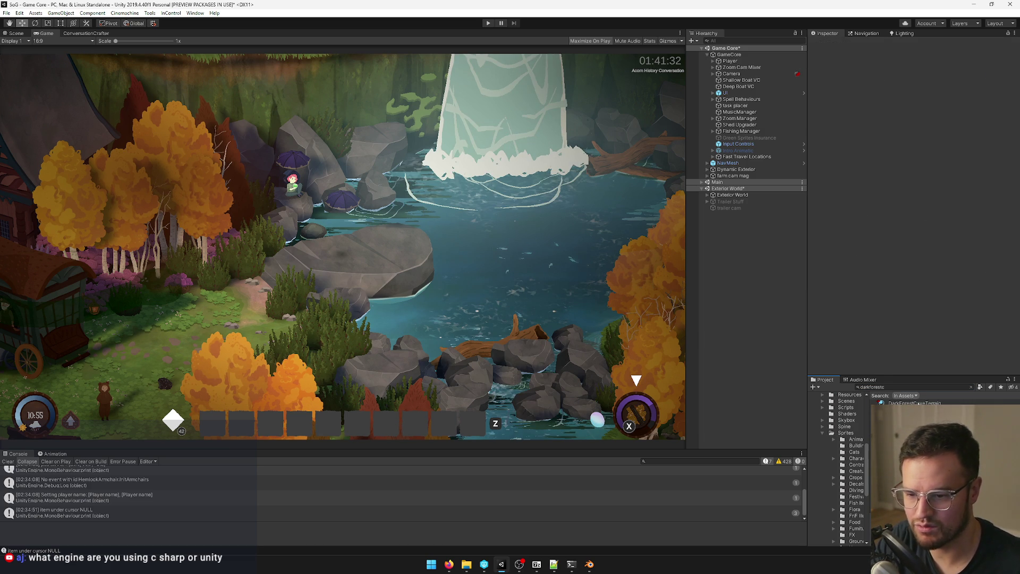
pyautogui.click(919, 403)
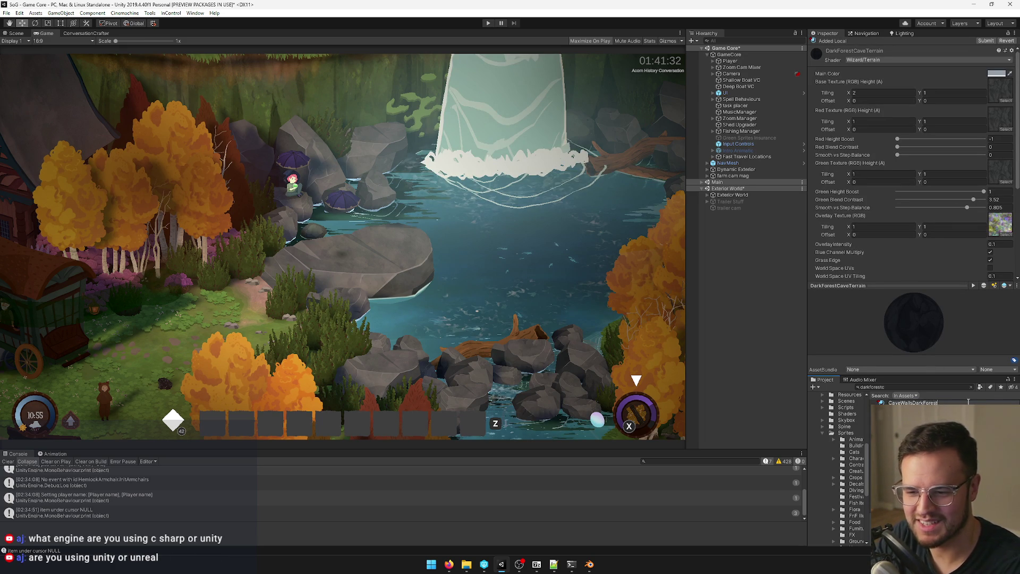
pyautogui.press('Return')
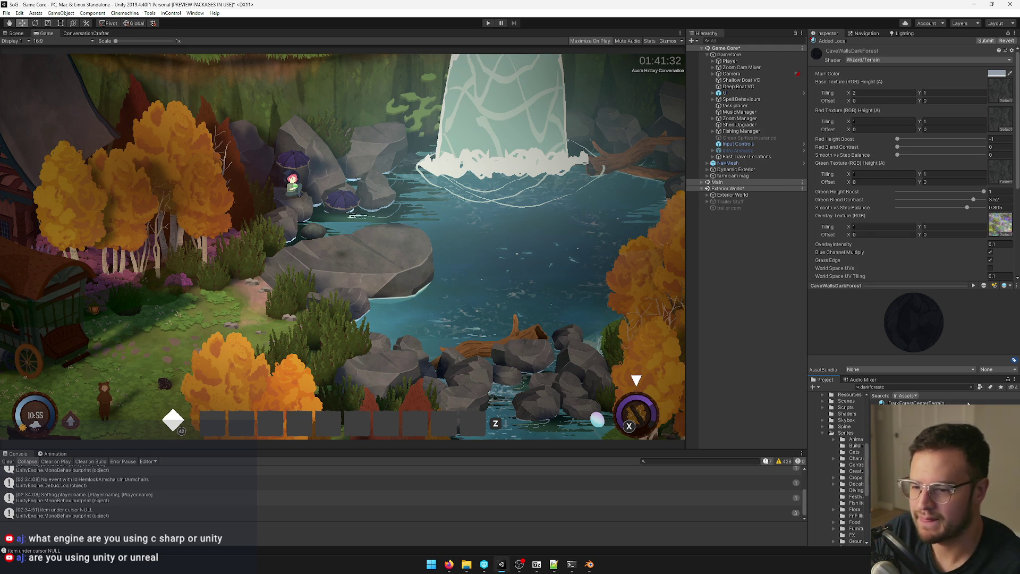
pyautogui.hotkey('alt', 'Tab')
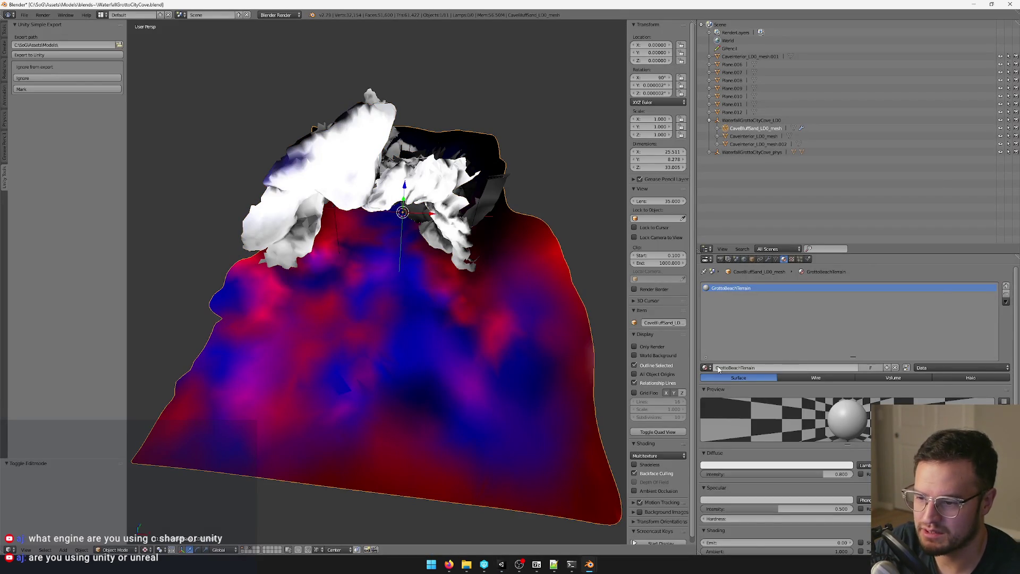
# Step: Search 'grottobeac', duplicate GrottoBeachTerrain as CaveFloorDarkForest, then clear the Project search
pyautogui.hotkey('alt', 'Tab')
pyautogui.click(888, 389)
pyautogui.write('grottobeac')
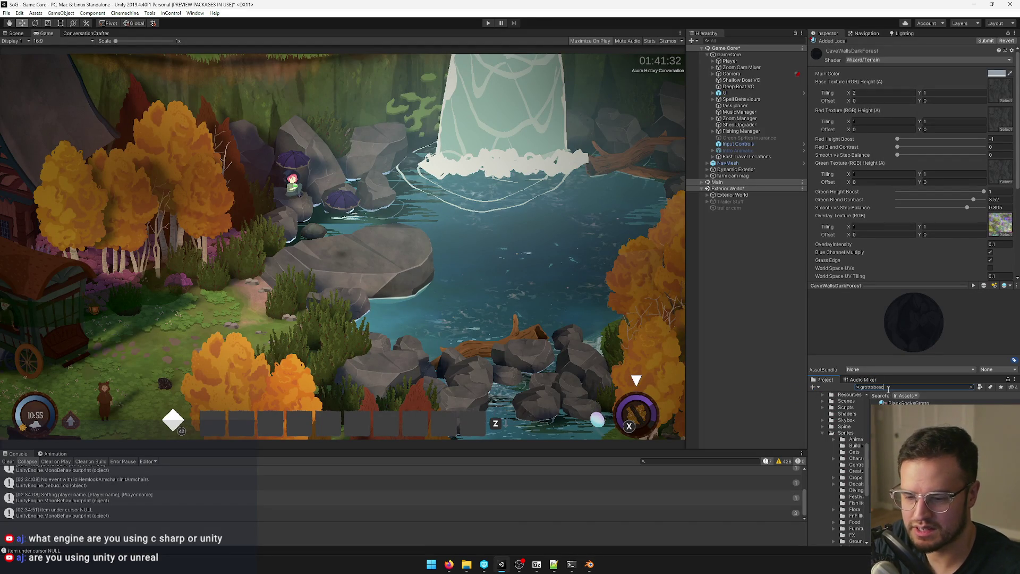
pyautogui.click(896, 403)
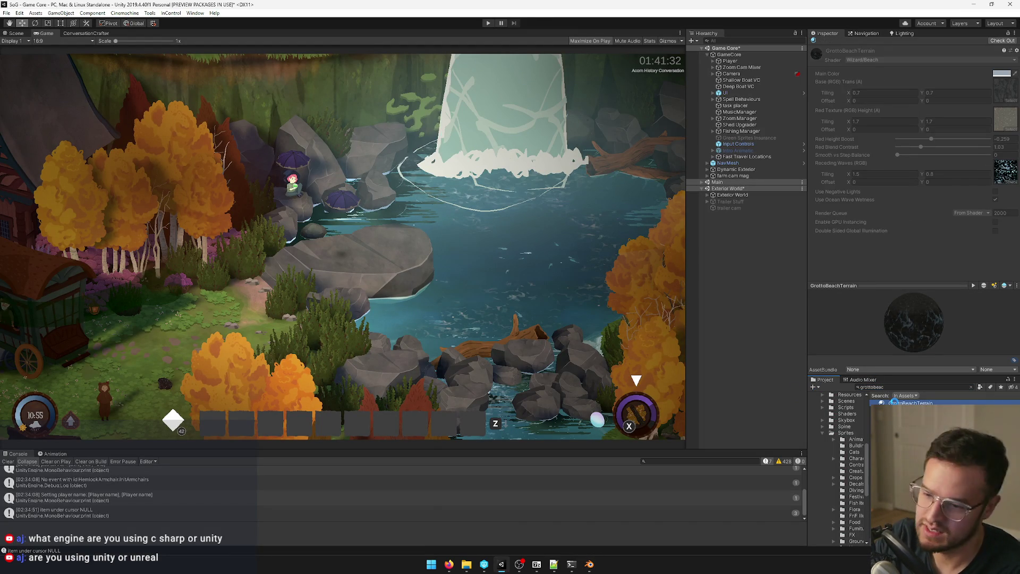
pyautogui.hotkey('ctrl', 'd')
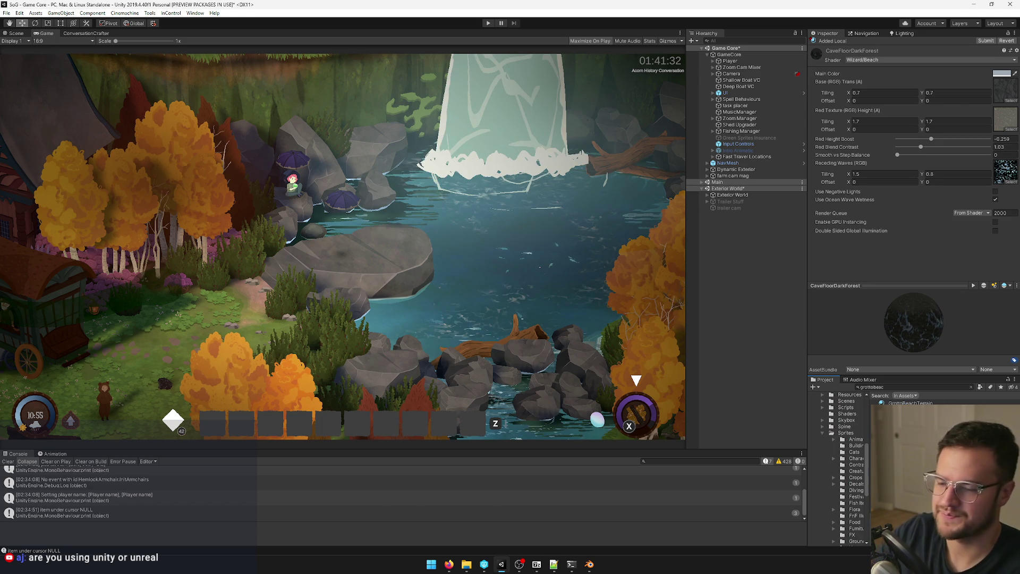
pyautogui.click(903, 387)
pyautogui.write('d')
pyautogui.press('BackSpace')
pyautogui.press('BackSpace')
pyautogui.press('BackSpace')
pyautogui.moveTo(589, 563)
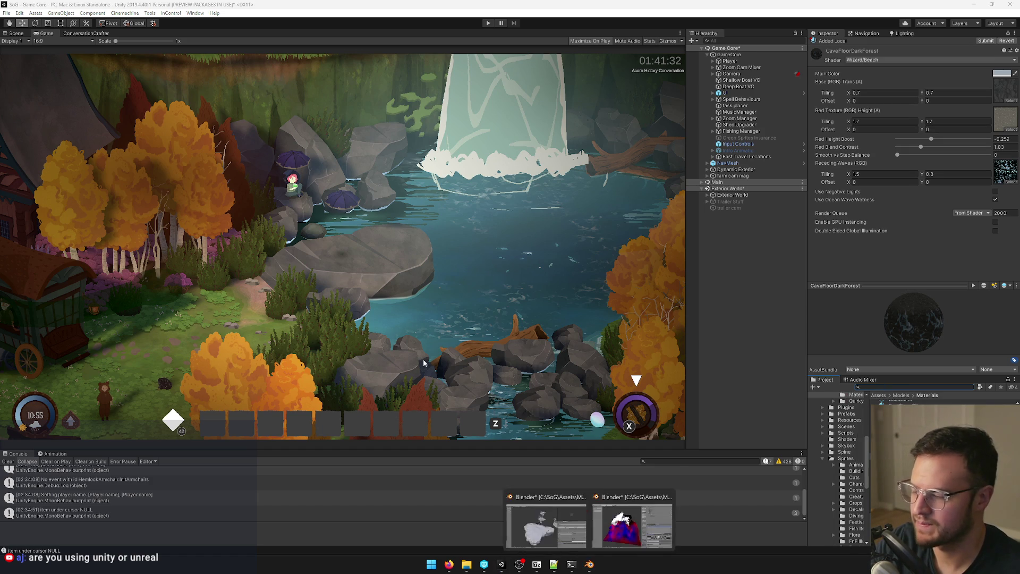
pyautogui.click(632, 518)
pyautogui.scroll(-3, 376, 277)
pyautogui.moveTo(401, 275)
pyautogui.mouseDown()
pyautogui.moveTo(523, 242)
pyautogui.moveTo(395, 262)
pyautogui.mouseUp()
pyautogui.scroll(1, 402, 266)
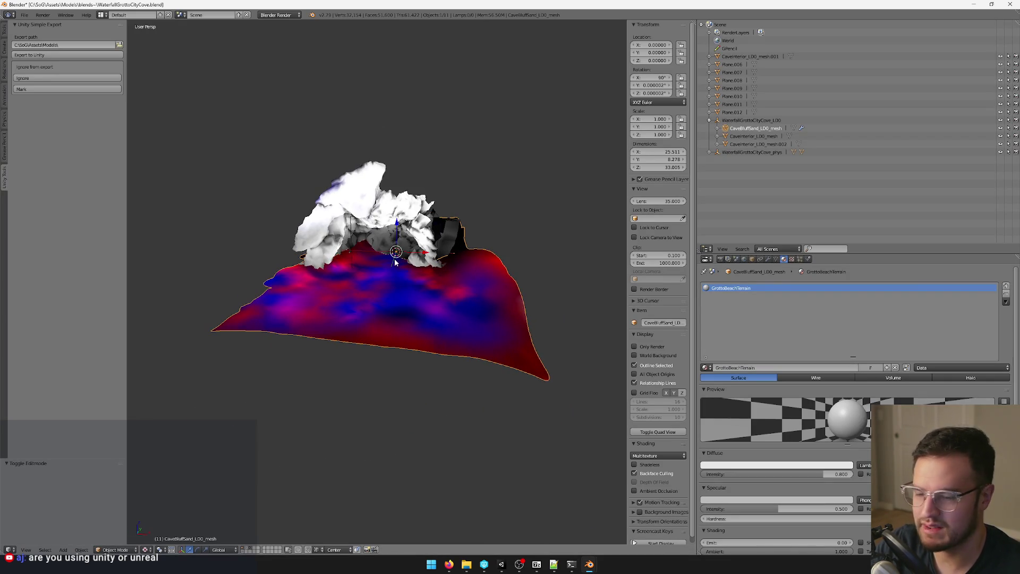
pyautogui.rightClick(427, 200)
pyautogui.press('KP_Decimal')
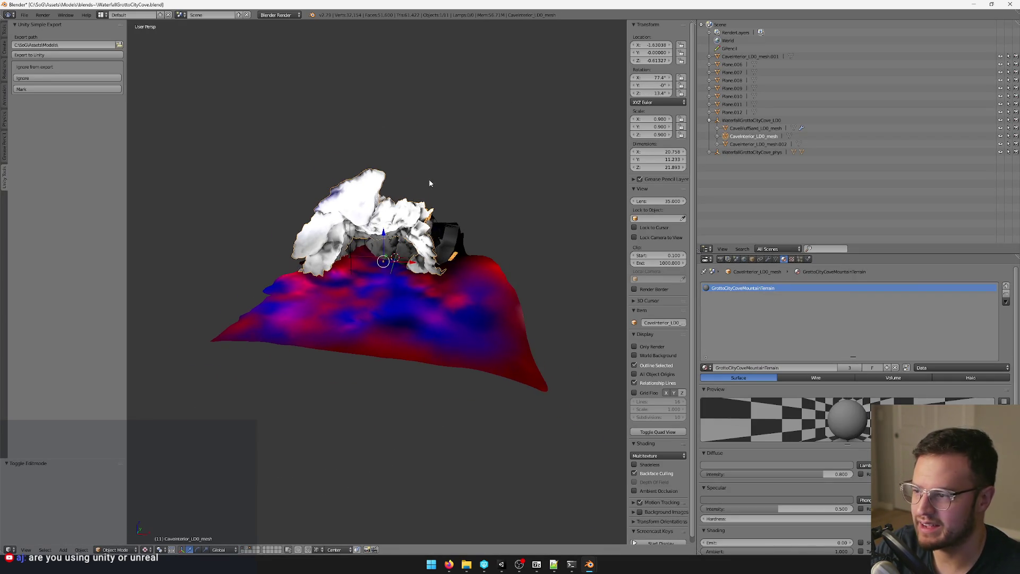
pyautogui.click(1010, 4)
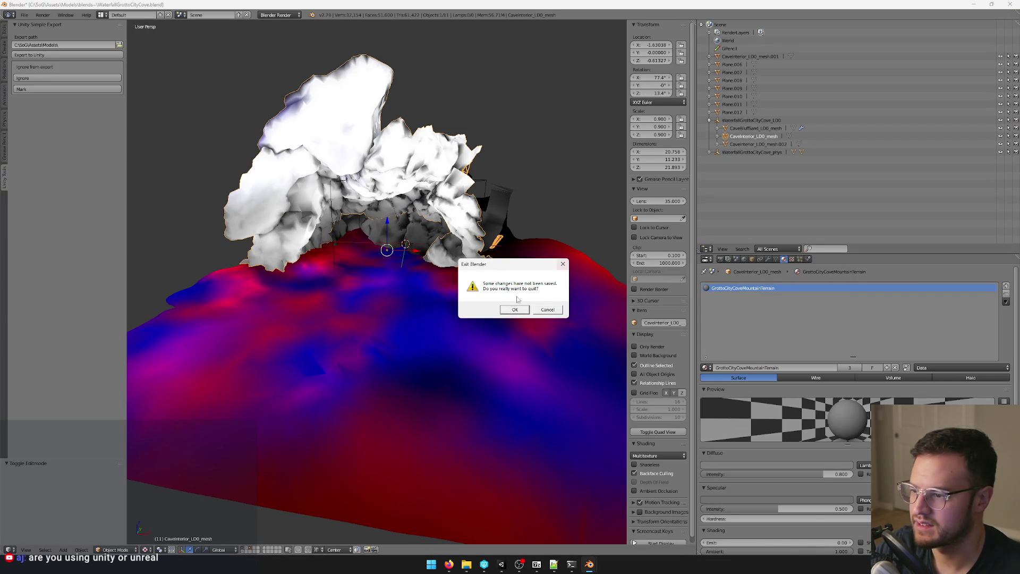
pyautogui.click(515, 310)
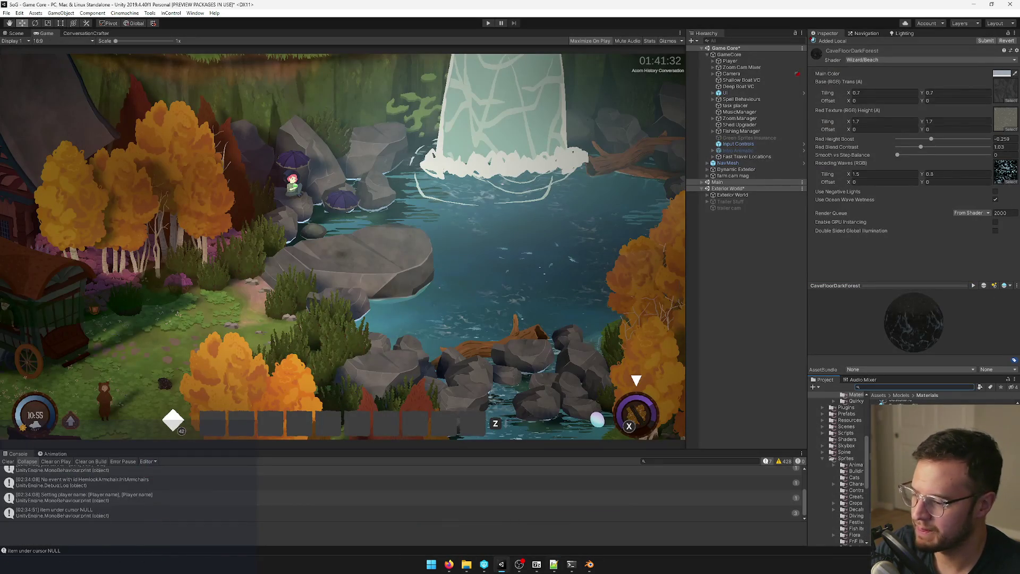
pyautogui.click(590, 565)
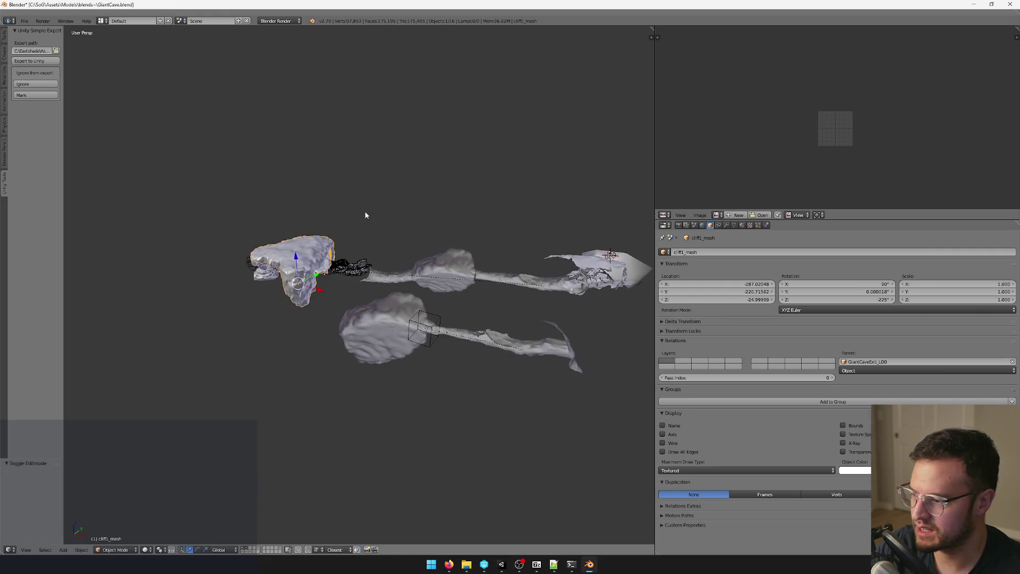
pyautogui.moveTo(355, 228); pyautogui.dragTo(404, 284)
pyautogui.rightClick(404, 284)
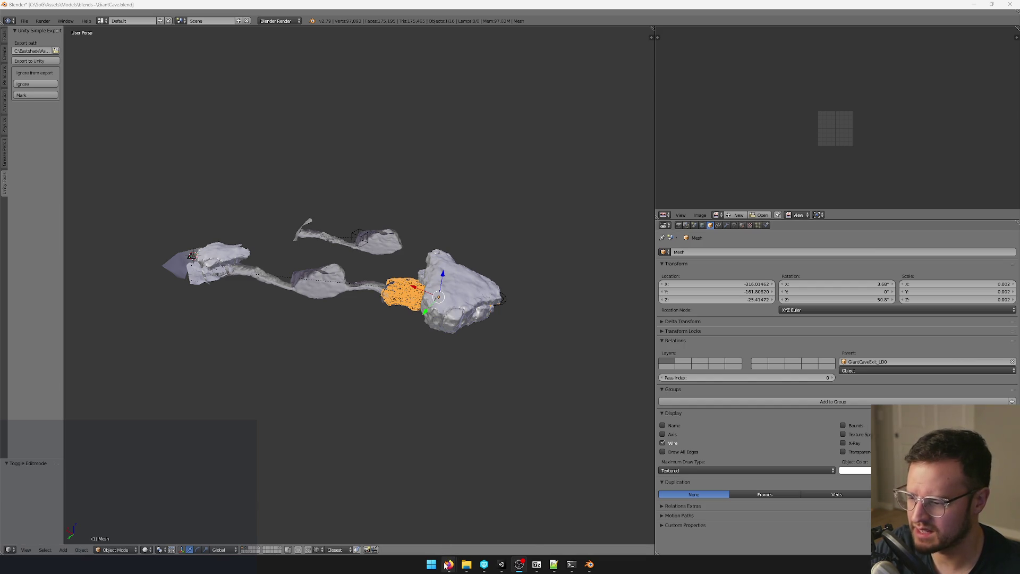
pyautogui.moveTo(449, 564)
pyautogui.moveTo(494, 526)
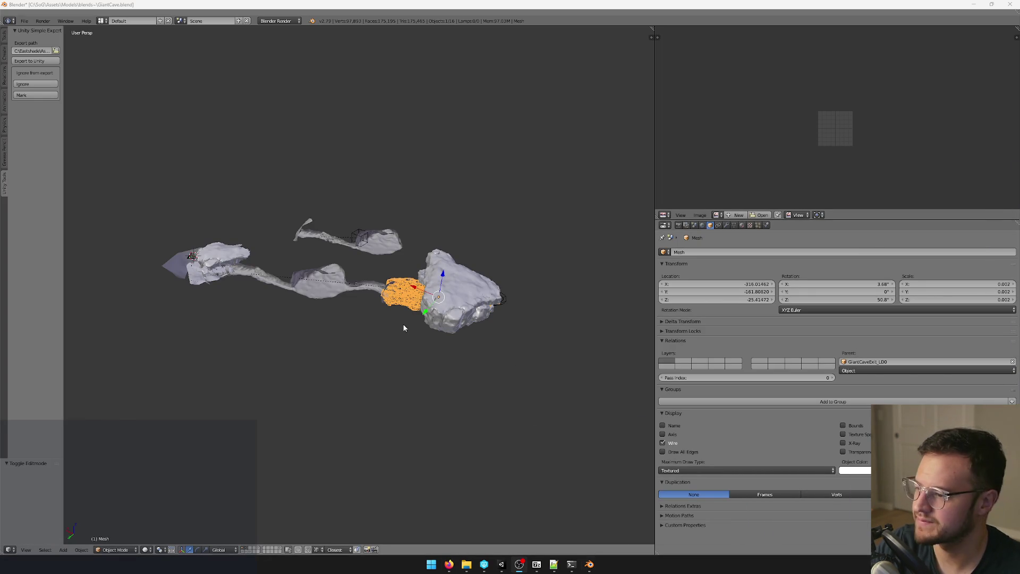
pyautogui.scroll(3, 335, 348)
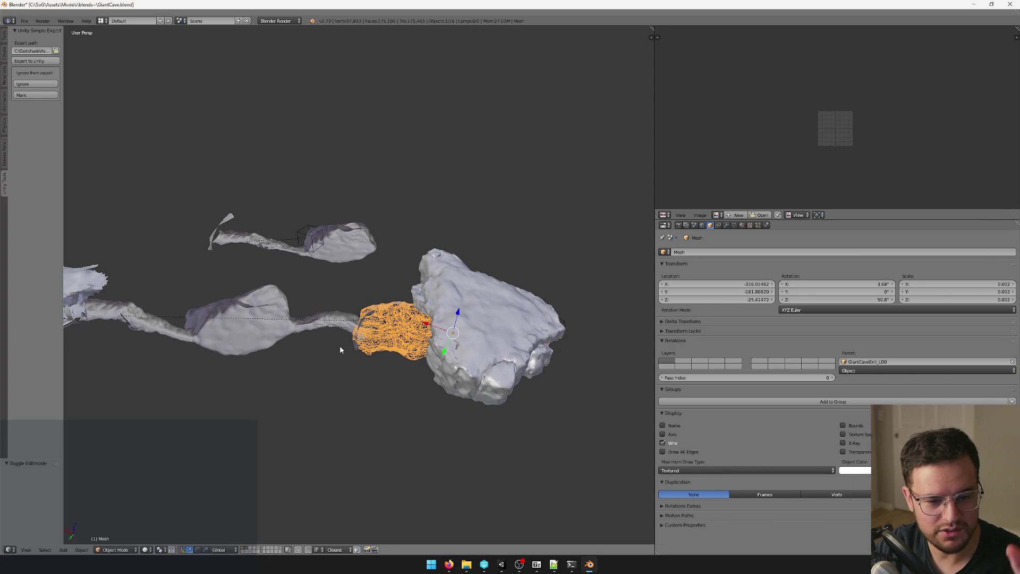
pyautogui.moveTo(327, 355)
pyautogui.mouseDown()
pyautogui.moveTo(436, 332)
pyautogui.moveTo(419, 330)
pyautogui.moveTo(446, 305)
pyautogui.moveTo(376, 292)
pyautogui.mouseUp()
pyautogui.press('Tab')
pyautogui.press('Tab')
pyautogui.scroll(-4, 379, 326)
pyautogui.moveTo(378, 326)
pyautogui.mouseDown()
pyautogui.moveTo(430, 384)
pyautogui.moveTo(317, 345)
pyautogui.moveTo(314, 311)
pyautogui.moveTo(345, 423)
pyautogui.mouseUp()
pyautogui.scroll(2, 316, 346)
pyautogui.moveTo(256, 437); pyautogui.dragTo(363, 331)
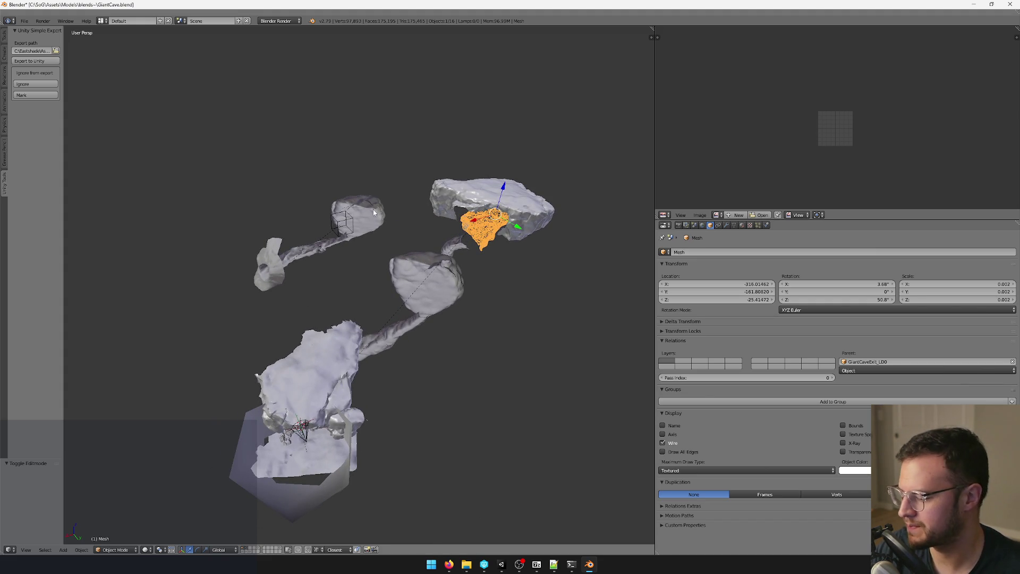
pyautogui.hotkey('alt', 'h')
# Step: Select all objects and run the origin command from the Space search
pyautogui.press('a')
pyautogui.press('a')
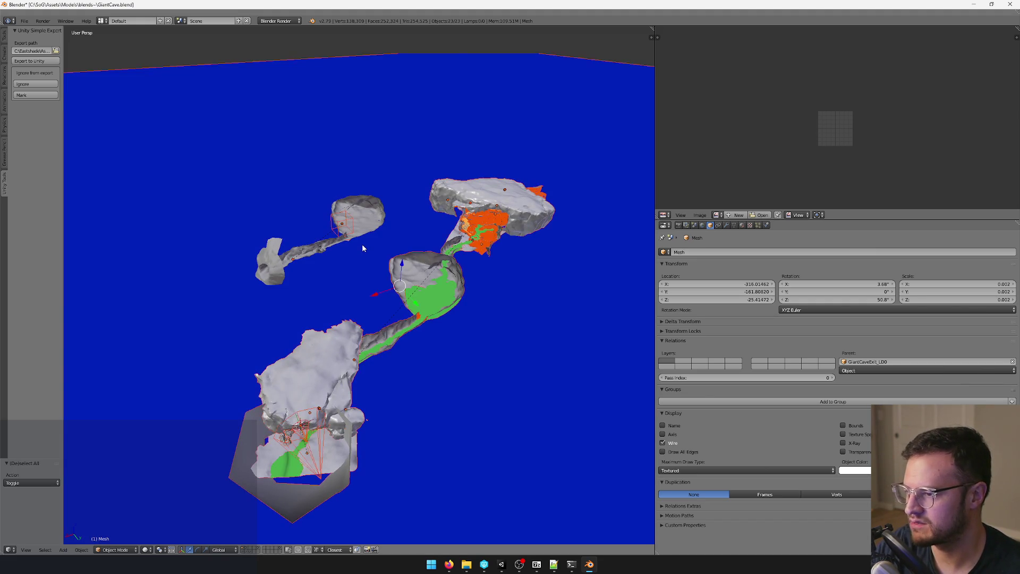
pyautogui.moveTo(362, 249); pyautogui.dragTo(340, 262)
pyautogui.press('space')
pyautogui.write('origin')
pyautogui.press('Return')
pyautogui.moveTo(340, 263)
pyautogui.mouseDown()
pyautogui.moveTo(259, 244)
pyautogui.moveTo(363, 273)
pyautogui.mouseUp()
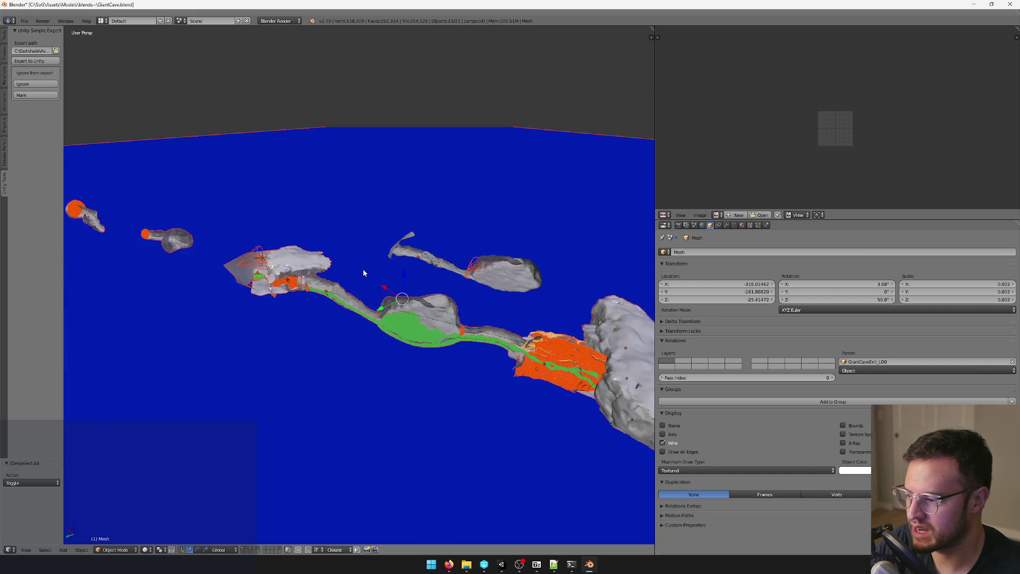
pyautogui.moveTo(464, 271); pyautogui.dragTo(353, 274)
# Step: Show the Outliner instead of the image editor and inspect objects like giantcave_mesh and CaveBluffRocksMesh
pyautogui.click(664, 214)
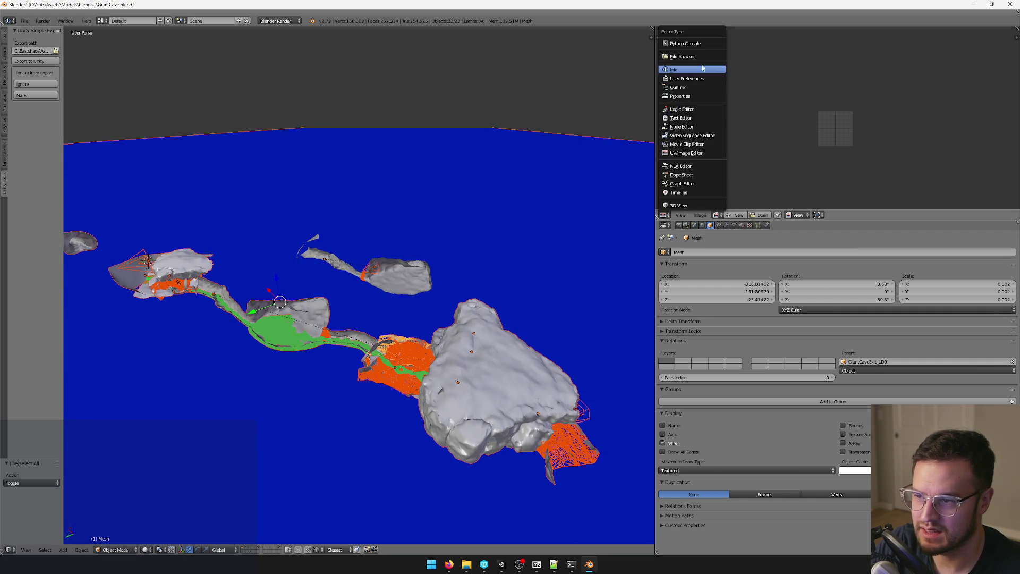
pyautogui.click(691, 88)
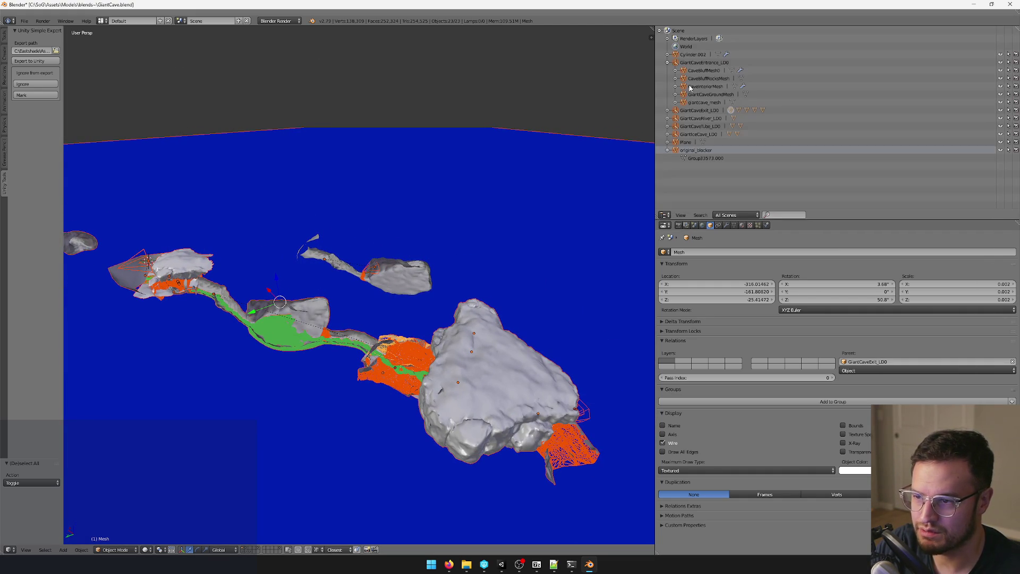
pyautogui.click(694, 158)
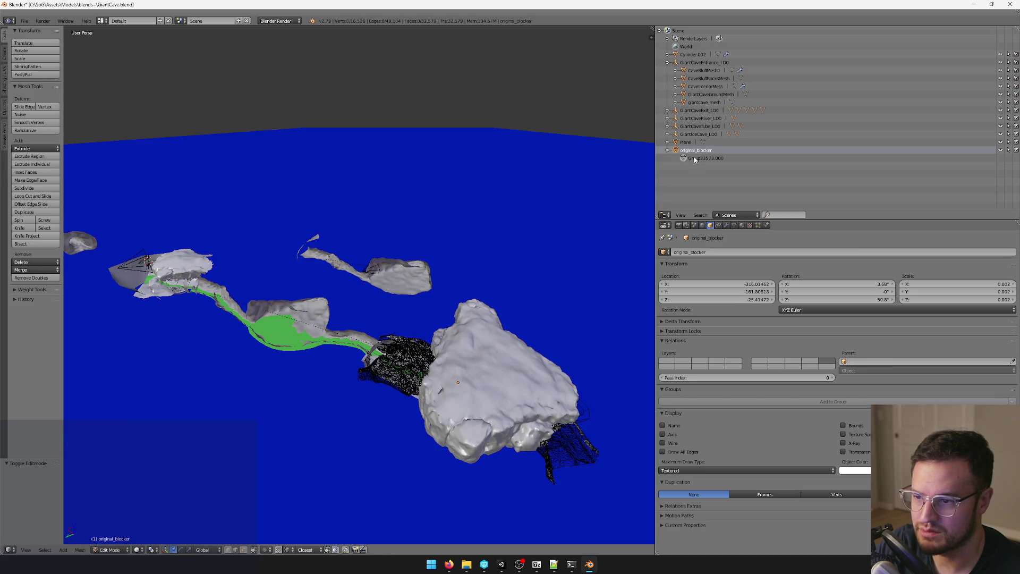
pyautogui.click(697, 62)
pyautogui.click(702, 102)
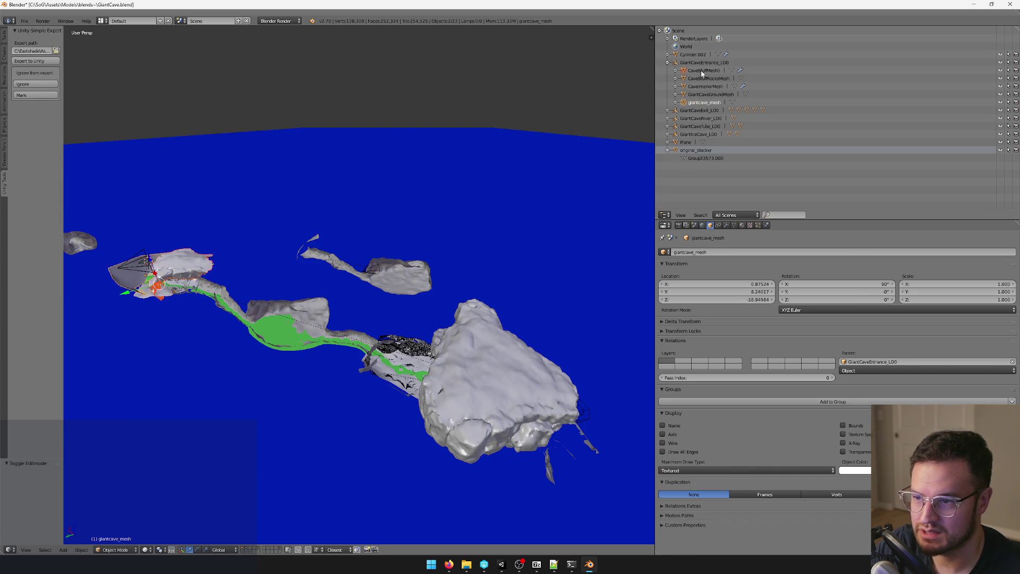
pyautogui.keyDown('ctrl'); pyautogui.click(691, 78); pyautogui.keyUp('ctrl')
pyautogui.keyDown('ctrl'); pyautogui.click(694, 86); pyautogui.keyUp('ctrl')
pyautogui.keyDown('ctrl'); pyautogui.click(696, 94); pyautogui.keyUp('ctrl')
pyautogui.click(687, 55)
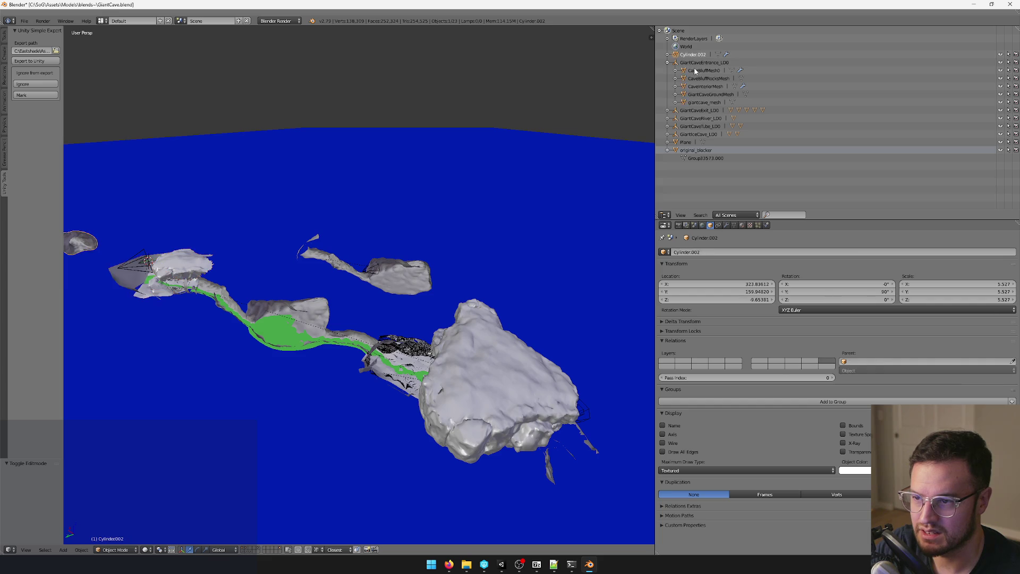
pyautogui.click(691, 79)
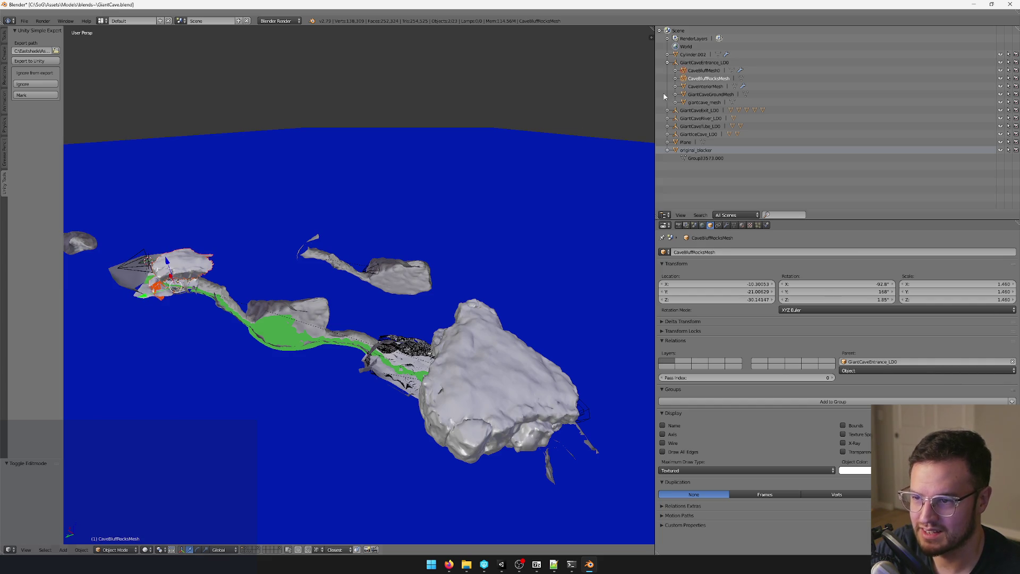
# Step: Select everything and clear parents using Clear and Keep Transformation
pyautogui.press('a')
pyautogui.press('a')
pyautogui.press('space')
pyautogui.write('clear')
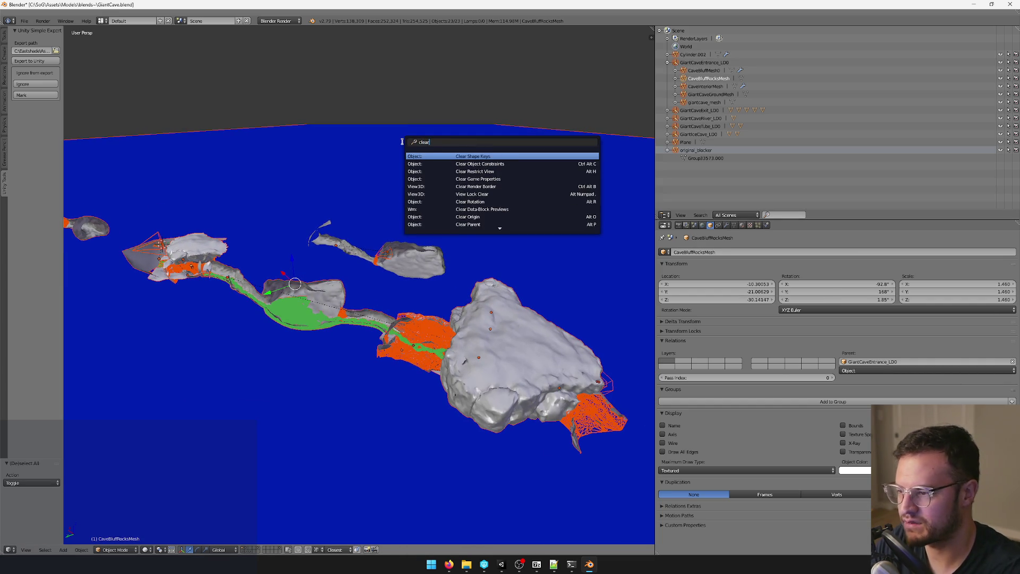
pyautogui.write(' parent')
pyautogui.press('Return')
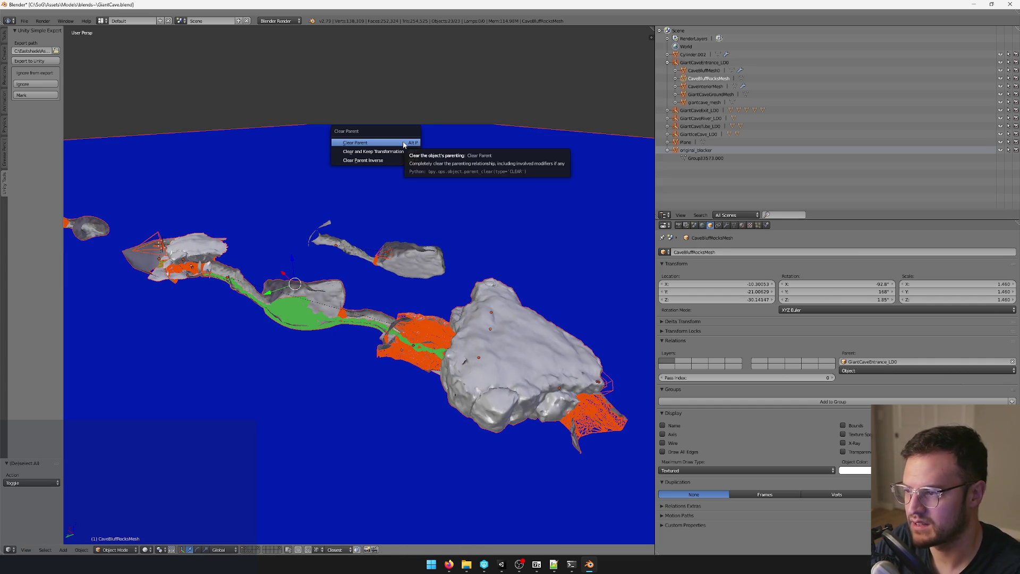
pyautogui.press('Return')
pyautogui.rightClick(361, 167)
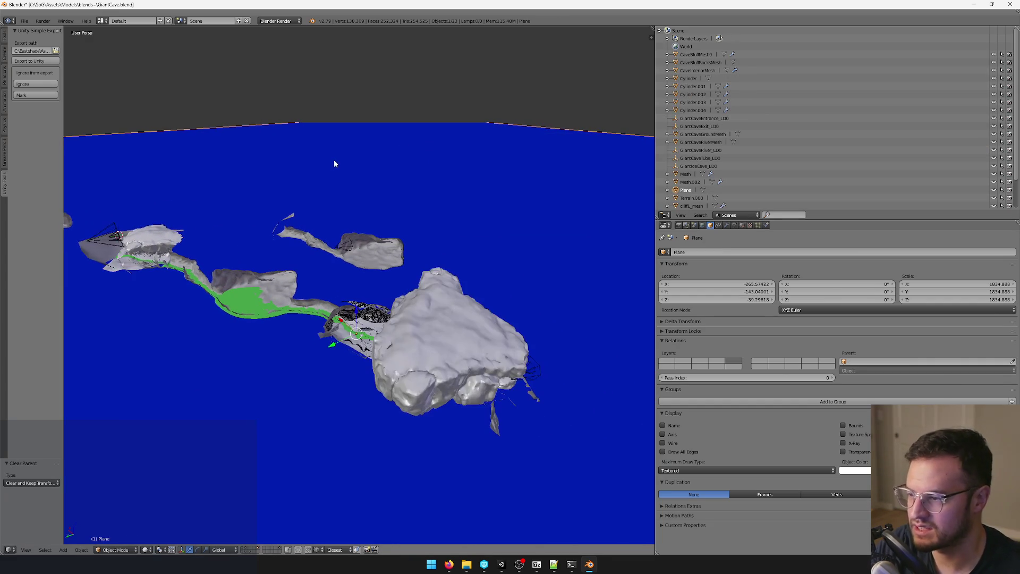
# Step: Delete the blue Plane from the Blender cave scene
pyautogui.press('x')
pyautogui.click(334, 161)
pyautogui.moveTo(331, 160)
pyautogui.mouseDown()
pyautogui.moveTo(367, 164)
pyautogui.moveTo(280, 194)
pyautogui.moveTo(305, 196)
pyautogui.moveTo(300, 179)
pyautogui.moveTo(319, 175)
pyautogui.mouseUp()
pyautogui.scroll(-2, 280, 193)
pyautogui.scroll(5, 319, 176)
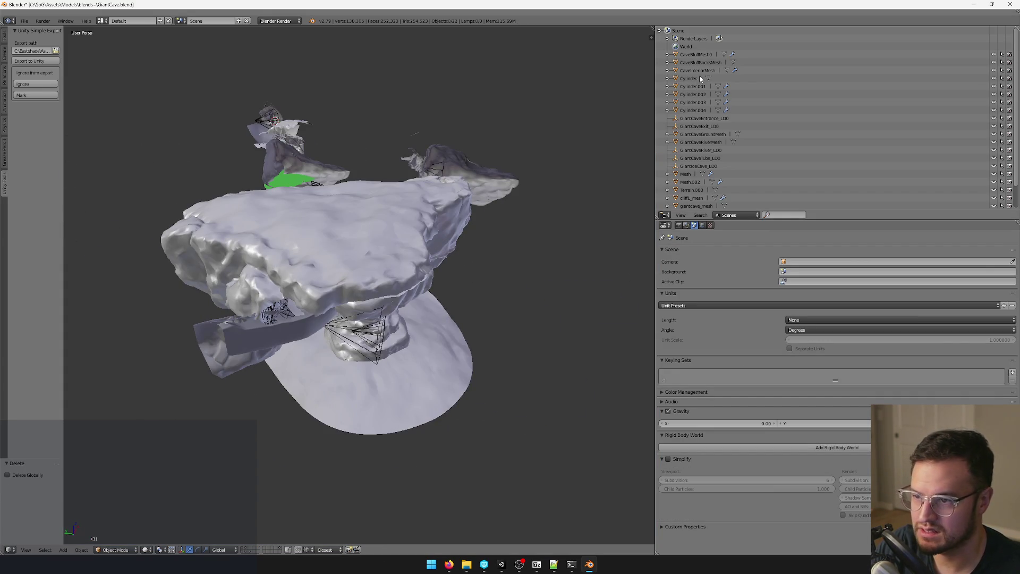
# Step: Delete the five _LD0 objects: Entrance, Exit, River, Tube and GiantIceCave
pyautogui.click(683, 119)
pyautogui.click(678, 127)
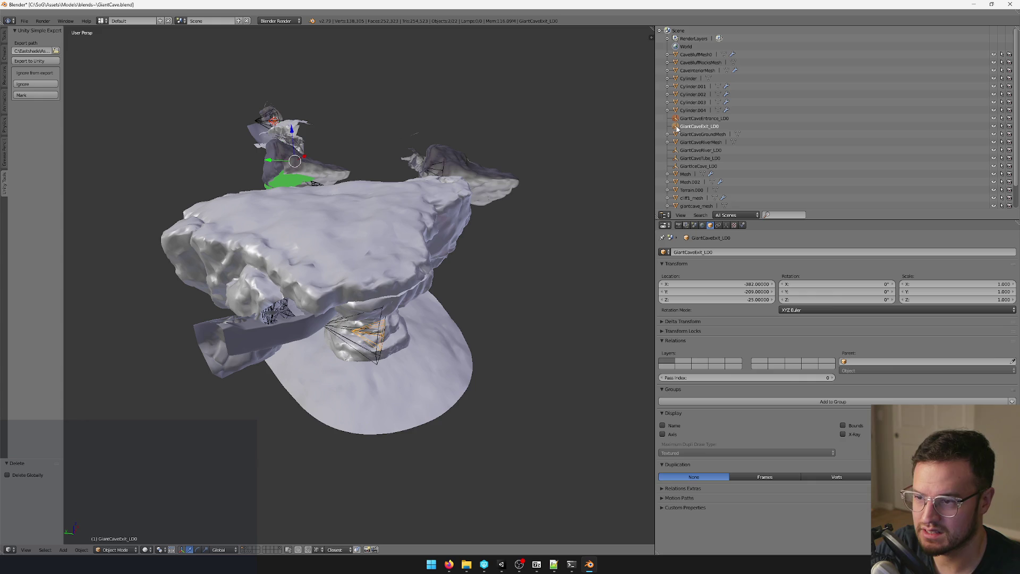
pyautogui.press('x')
pyautogui.click(528, 159)
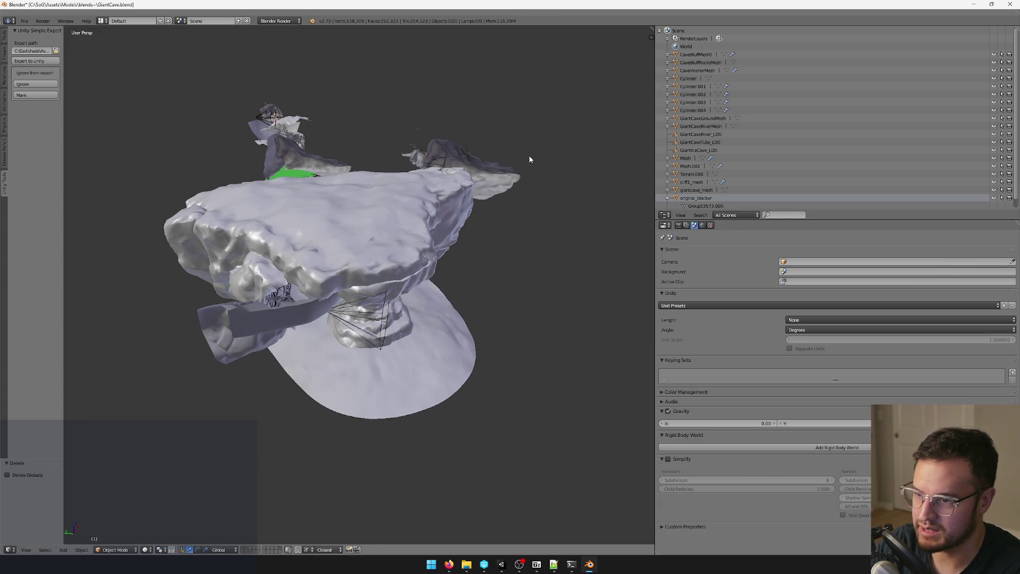
pyautogui.click(682, 135)
pyautogui.keyDown('ctrl'); pyautogui.click(681, 142); pyautogui.keyUp('ctrl')
pyautogui.keyDown('ctrl'); pyautogui.click(678, 150); pyautogui.keyUp('ctrl')
pyautogui.press('x')
pyautogui.click(485, 141)
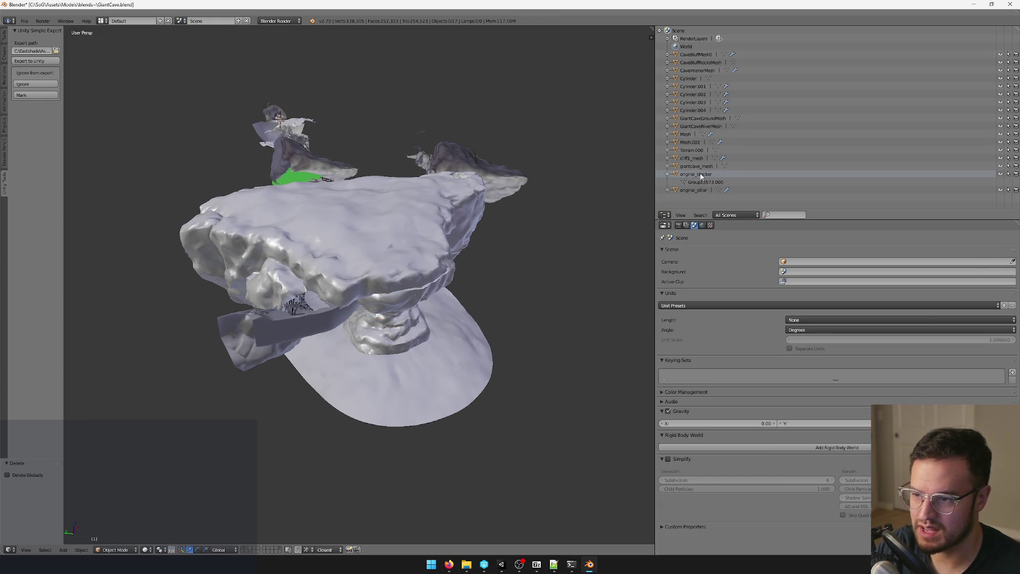
pyautogui.click(690, 142)
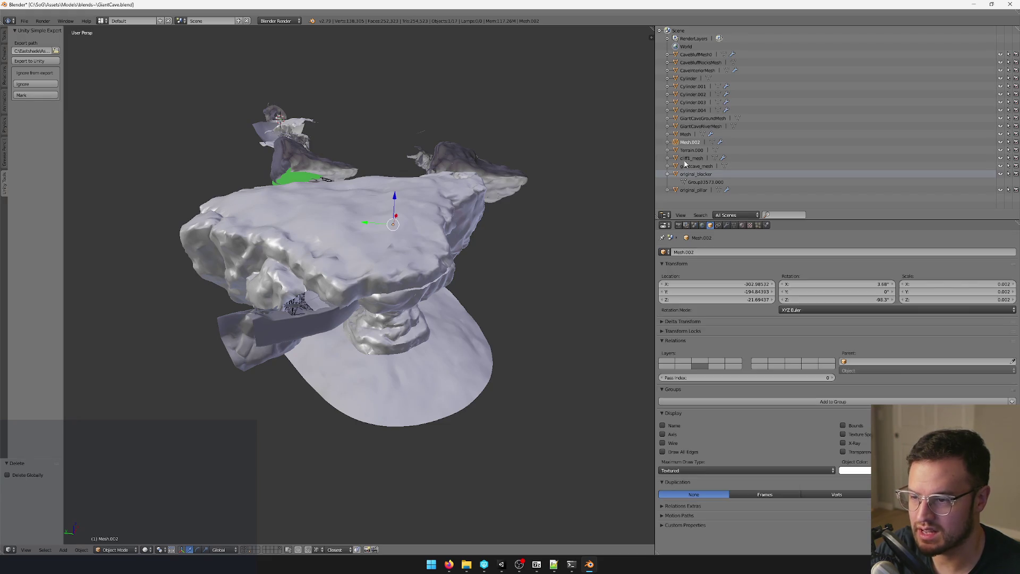
pyautogui.click(694, 94)
pyautogui.click(688, 78)
pyautogui.press('KP_Decimal')
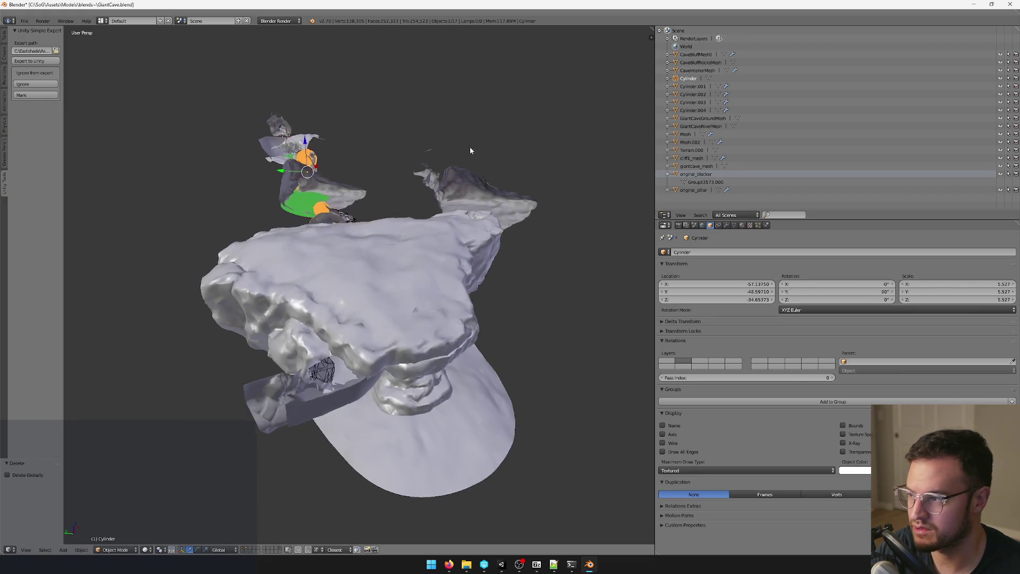
pyautogui.rightClick(440, 202)
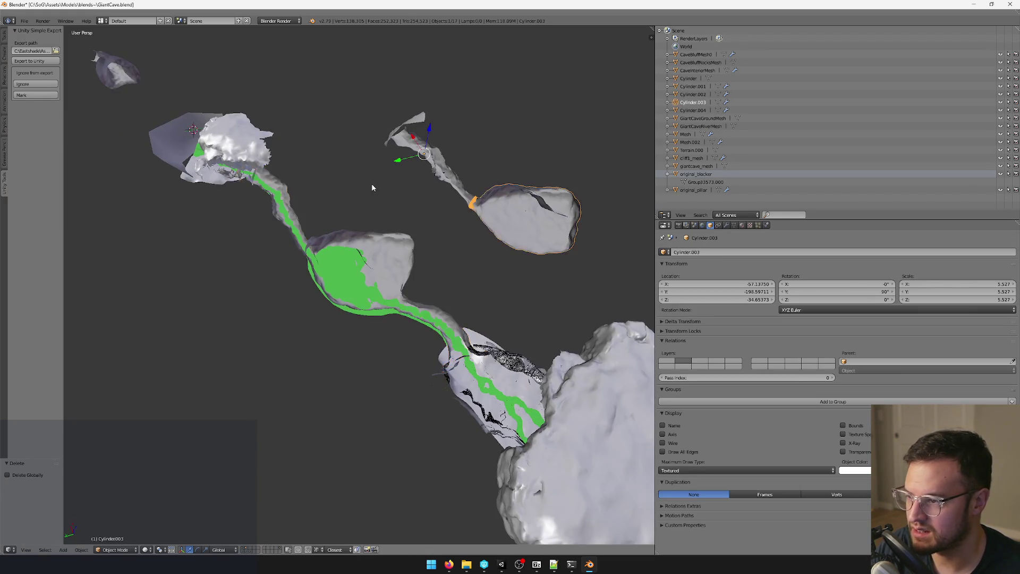
pyautogui.rightClick(267, 162)
pyautogui.press('KP_Decimal')
pyautogui.moveTo(439, 137)
pyautogui.mouseDown()
pyautogui.moveTo(357, 206)
pyautogui.moveTo(414, 200)
pyautogui.moveTo(344, 216)
pyautogui.moveTo(311, 197)
pyautogui.moveTo(358, 244)
pyautogui.moveTo(406, 217)
pyautogui.moveTo(365, 211)
pyautogui.moveTo(390, 234)
pyautogui.moveTo(351, 223)
pyautogui.moveTo(319, 202)
pyautogui.moveTo(305, 163)
pyautogui.moveTo(442, 192)
pyautogui.moveTo(457, 184)
pyautogui.moveTo(431, 146)
pyautogui.moveTo(404, 291)
pyautogui.moveTo(424, 316)
pyautogui.moveTo(375, 271)
pyautogui.moveTo(395, 260)
pyautogui.moveTo(388, 332)
pyautogui.moveTo(505, 218)
pyautogui.mouseUp()
pyautogui.rightClick(450, 253)
pyautogui.press('a')
pyautogui.scroll(6, 470, 230)
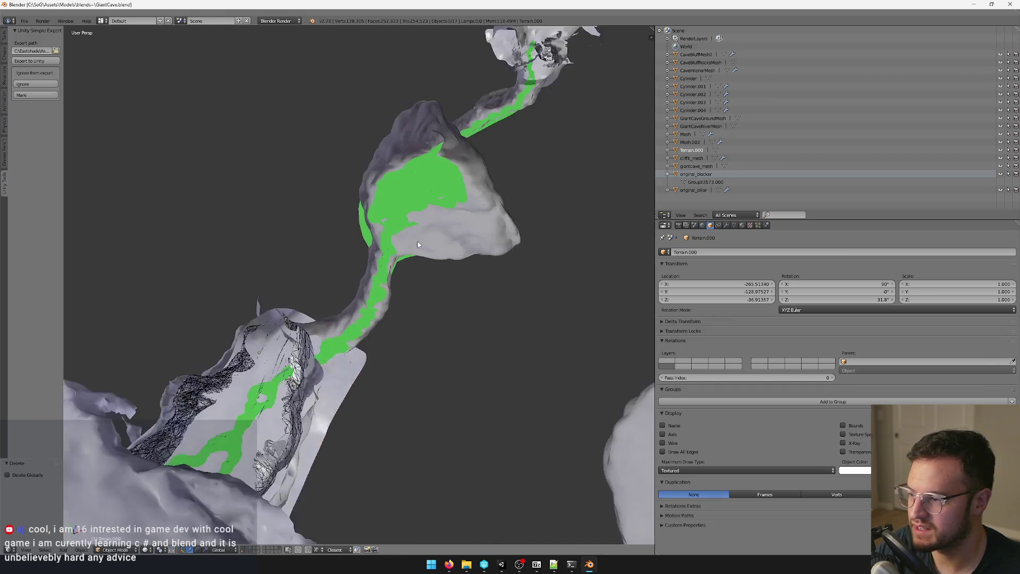
pyautogui.scroll(3, 449, 200)
pyautogui.scroll(-3, 449, 211)
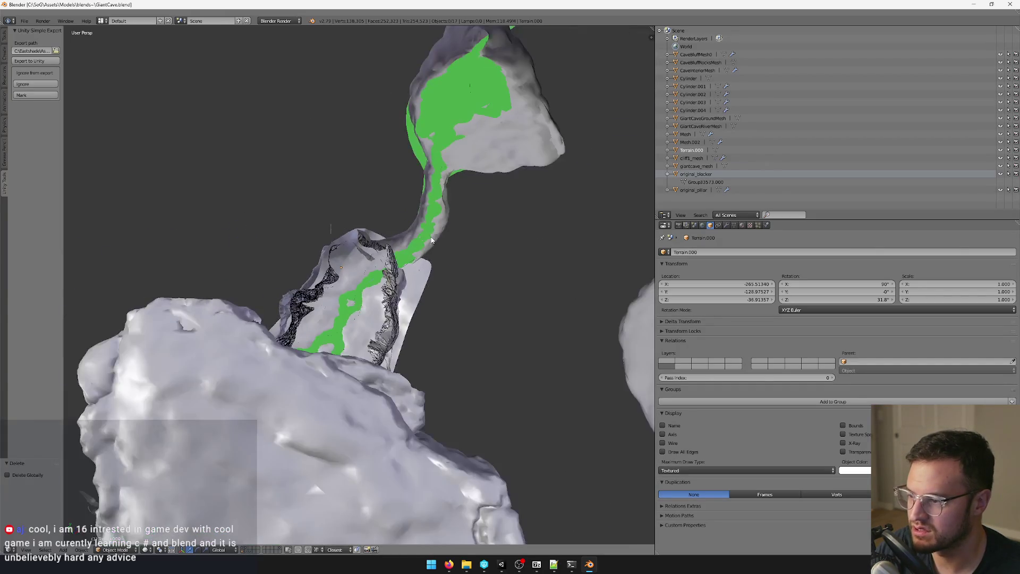
pyautogui.scroll(-8, 448, 212)
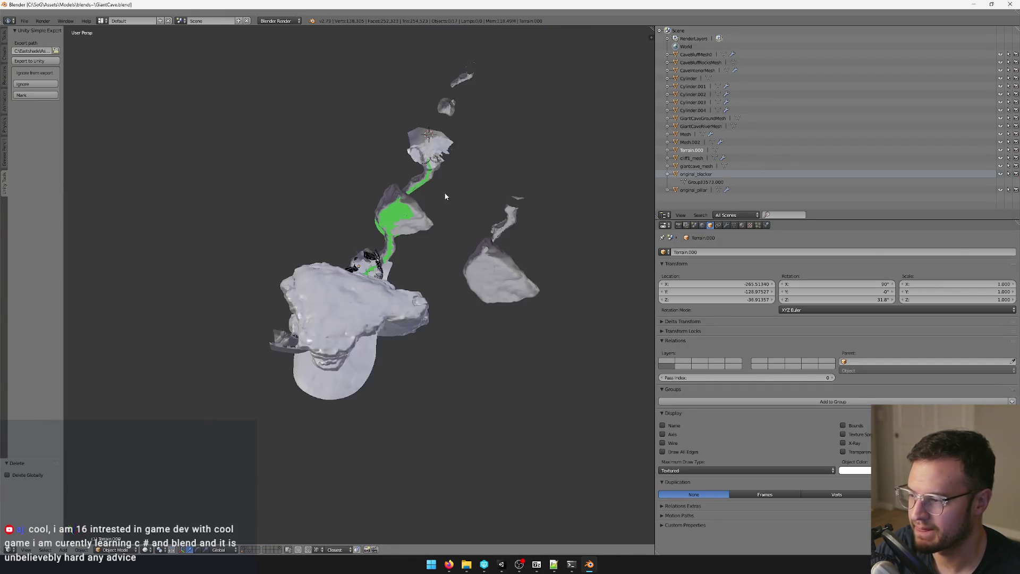
pyautogui.moveTo(463, 209)
pyautogui.mouseDown()
pyautogui.moveTo(560, 174)
pyautogui.moveTo(475, 190)
pyautogui.mouseUp()
pyautogui.scroll(5, 337, 247)
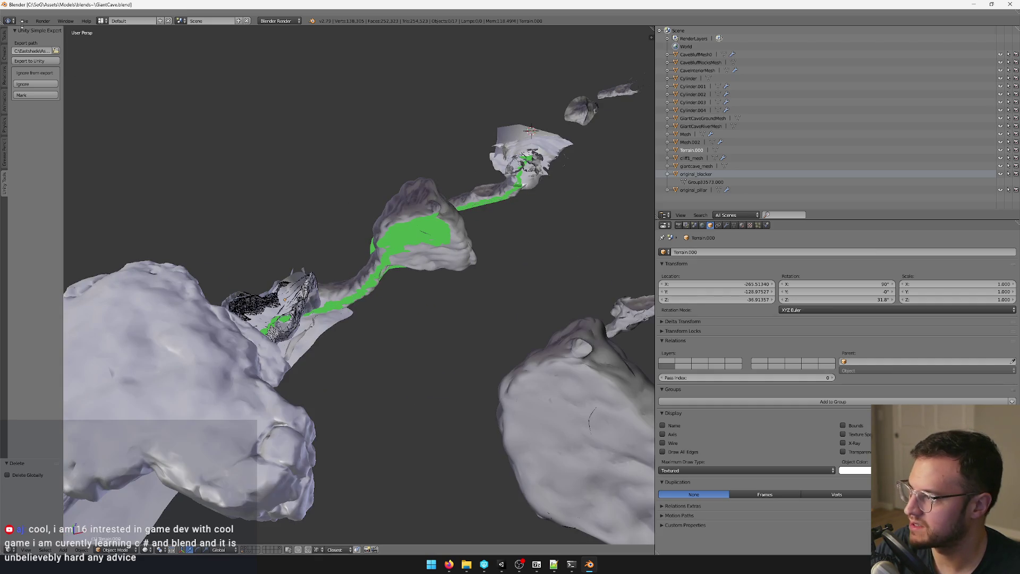
pyautogui.click(25, 21)
pyautogui.click(43, 153)
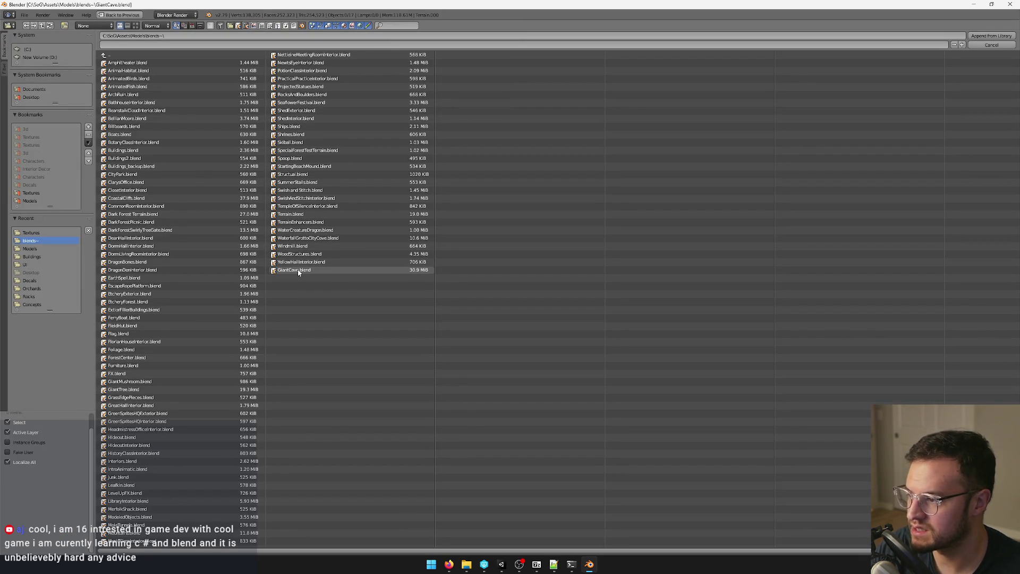
# Step: Browse WaterfallGrottoCityCove.blend and check the mesh-name list in Notepad++
pyautogui.click(308, 238)
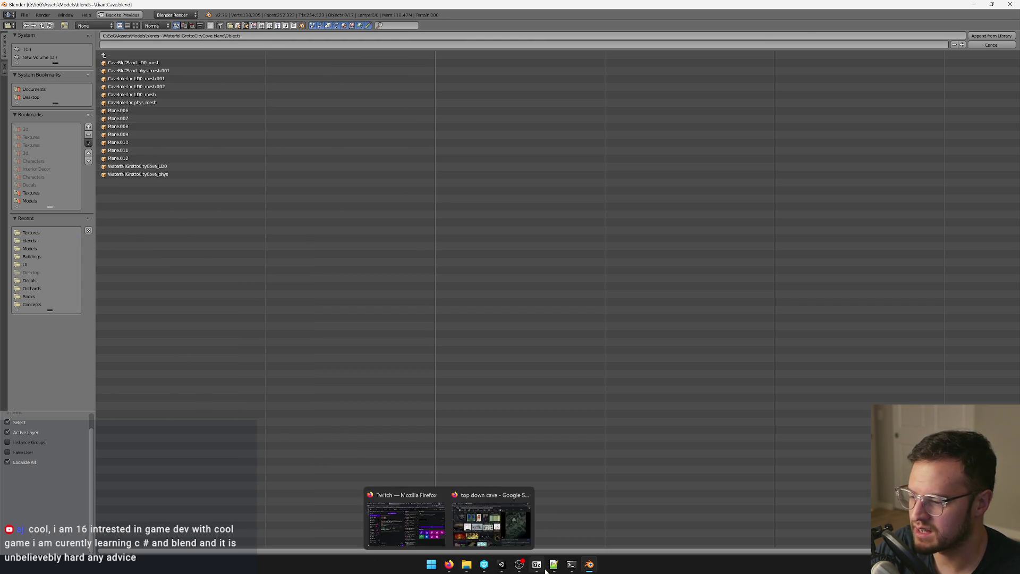
pyautogui.click(554, 568)
pyautogui.click(50, 98)
pyautogui.click(48, 91)
pyautogui.click(139, 87)
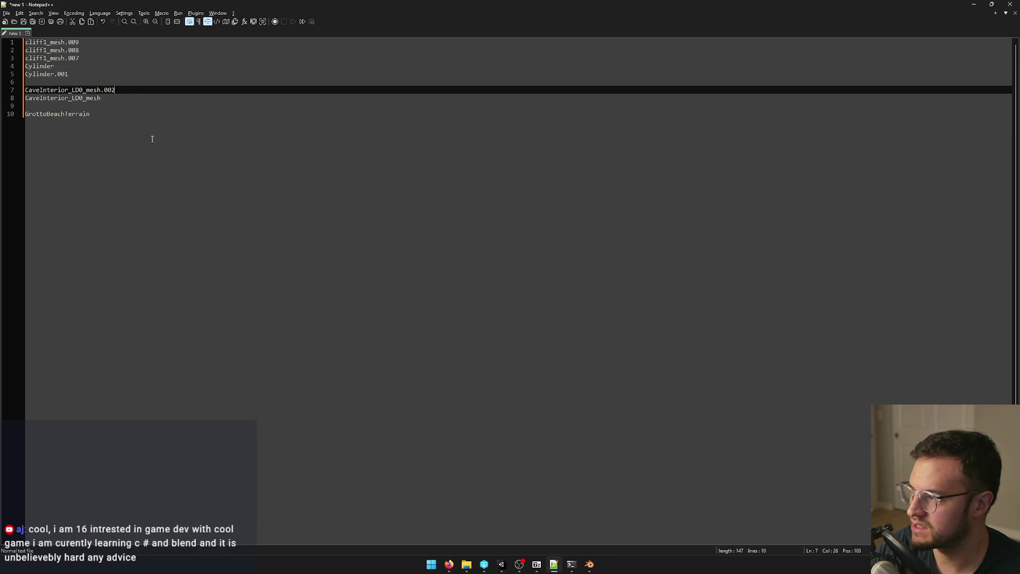
pyautogui.click(974, 5)
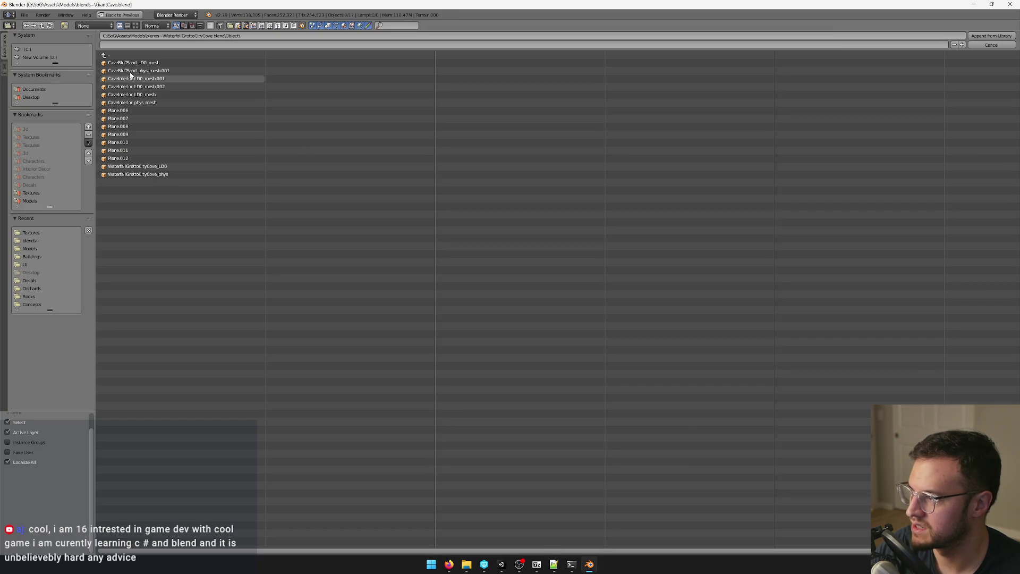
pyautogui.hotkey('alt', 'Tab')
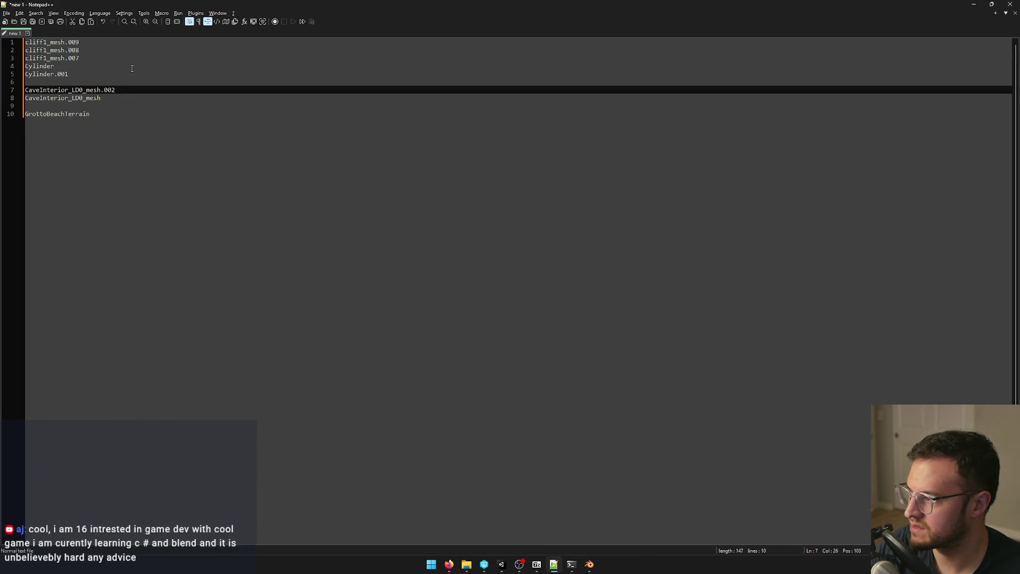
pyautogui.hotkey('alt', 'Tab')
# Step: Append CaveInterior_LD0_mesh, .001 and .002 from the library file
pyautogui.click(136, 79)
pyautogui.click(134, 87)
pyautogui.hotkey('alt', 'Tab')
pyautogui.hotkey('alt', 'Tab')
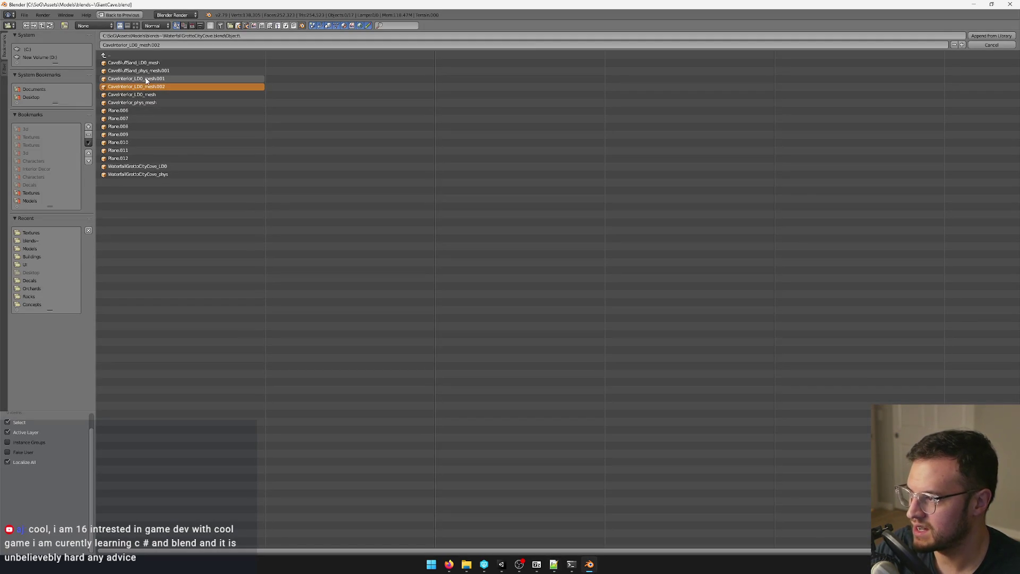
pyautogui.hotkey('alt', 'Tab')
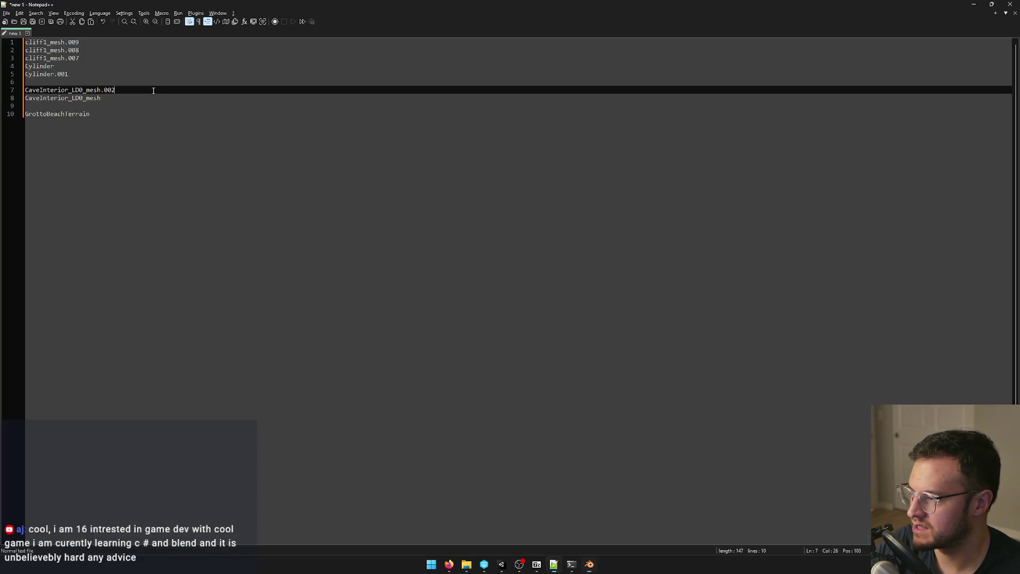
pyautogui.hotkey('alt', 'Tab')
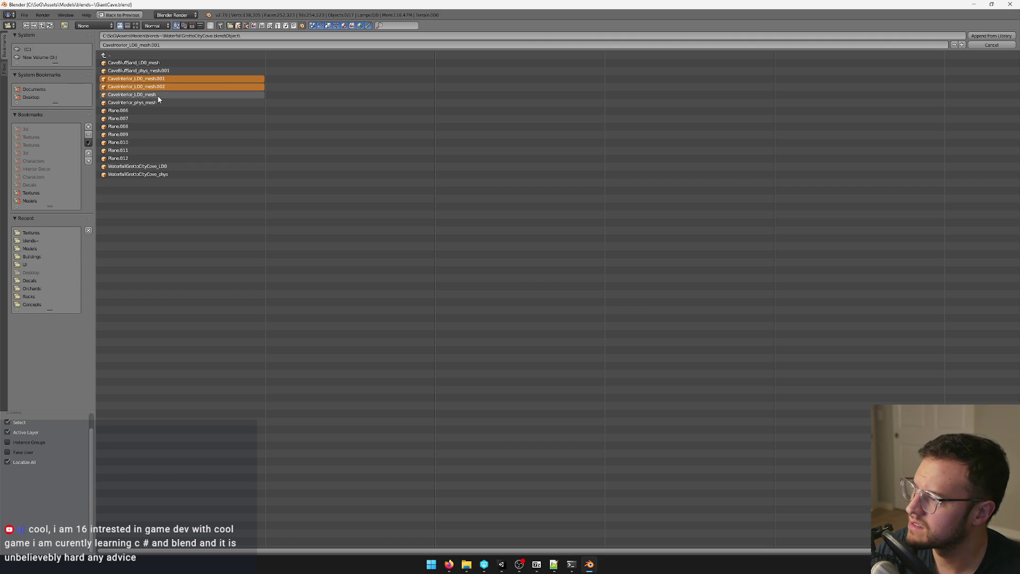
pyautogui.keyDown('shift'); pyautogui.click(158, 96); pyautogui.keyUp('shift')
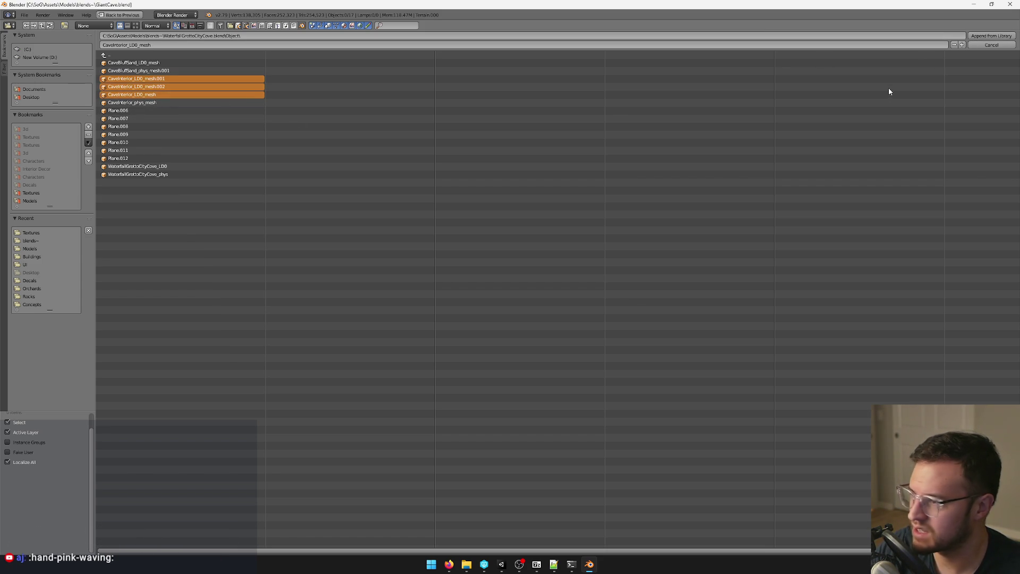
pyautogui.click(986, 35)
pyautogui.scroll(-3, 382, 189)
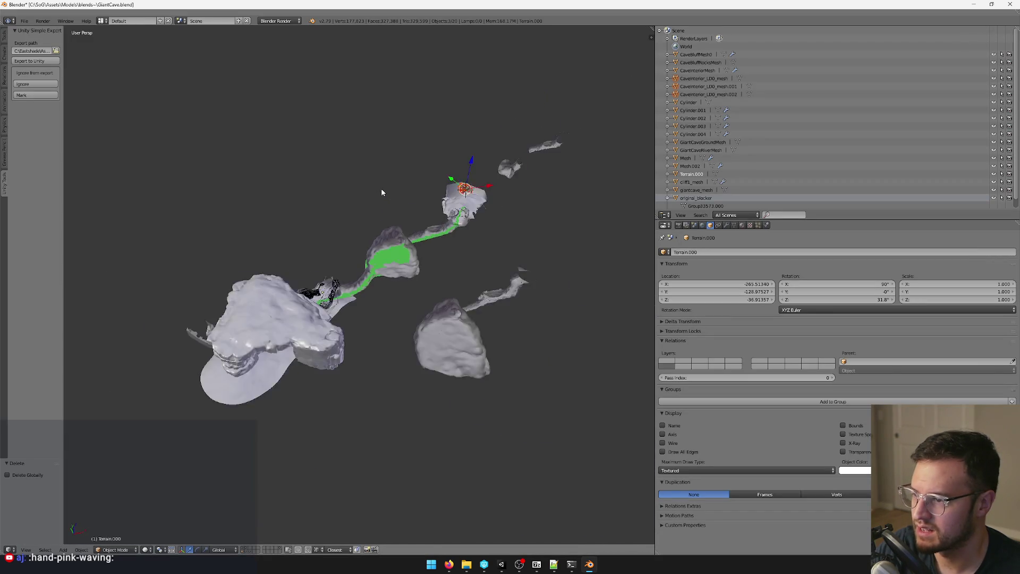
# Step: Move Terrain.000 horizontally to sit below the cave ridge
pyautogui.press('g')
pyautogui.hotkey('shift', 'z')
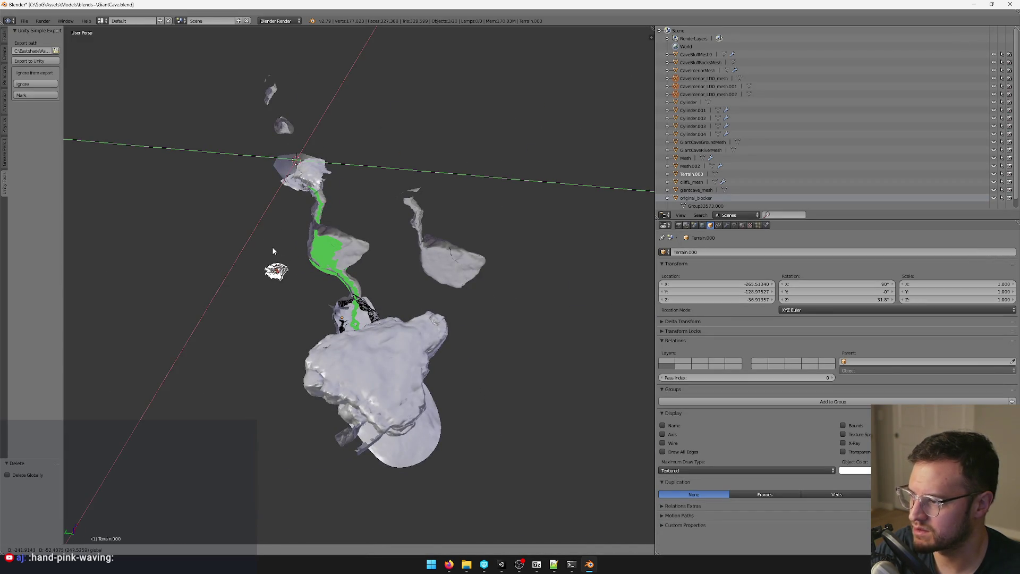
pyautogui.click(275, 283)
pyautogui.scroll(5, 385, 214)
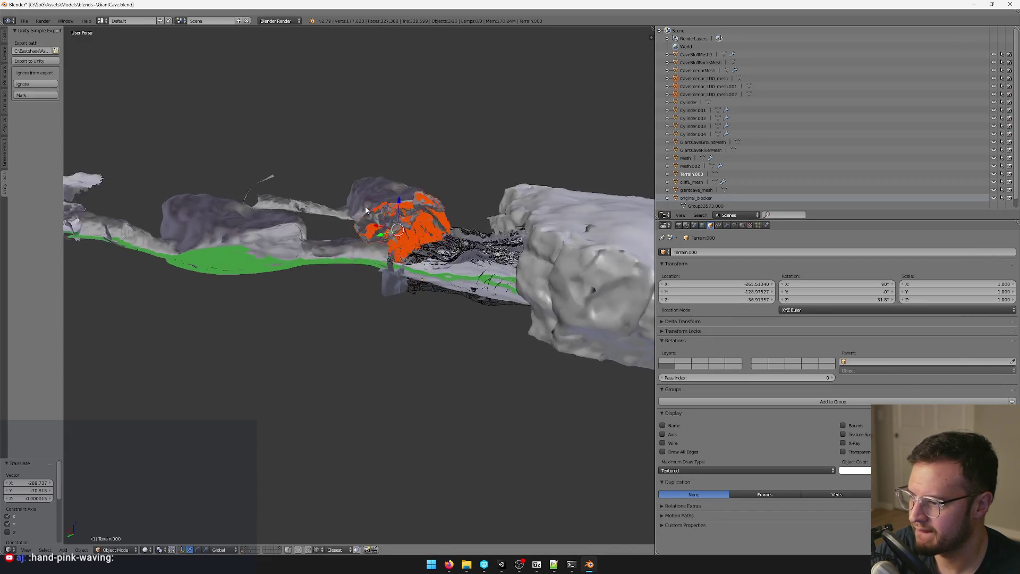
pyautogui.moveTo(385, 214); pyautogui.dragTo(520, 221)
pyautogui.press('g')
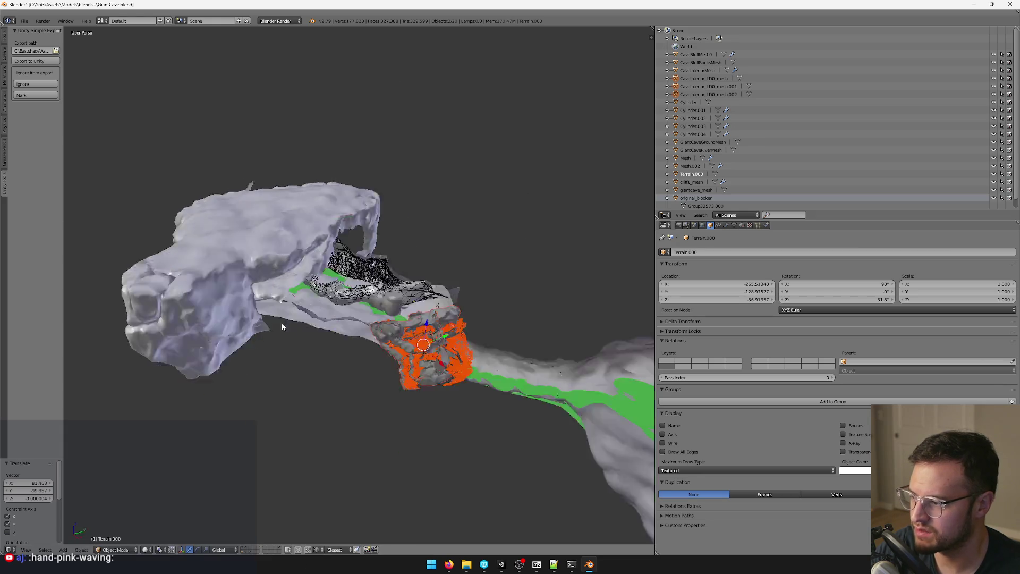
pyautogui.click(436, 241)
pyautogui.press('g')
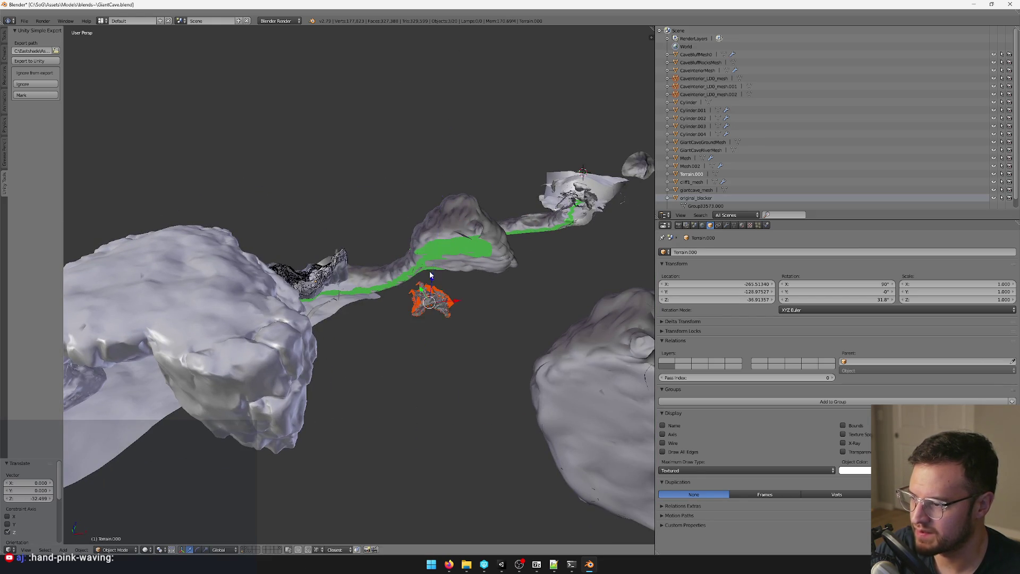
pyautogui.click(398, 309)
pyautogui.moveTo(397, 310)
pyautogui.mouseDown()
pyautogui.moveTo(396, 282)
pyautogui.moveTo(442, 299)
pyautogui.moveTo(462, 217)
pyautogui.mouseUp()
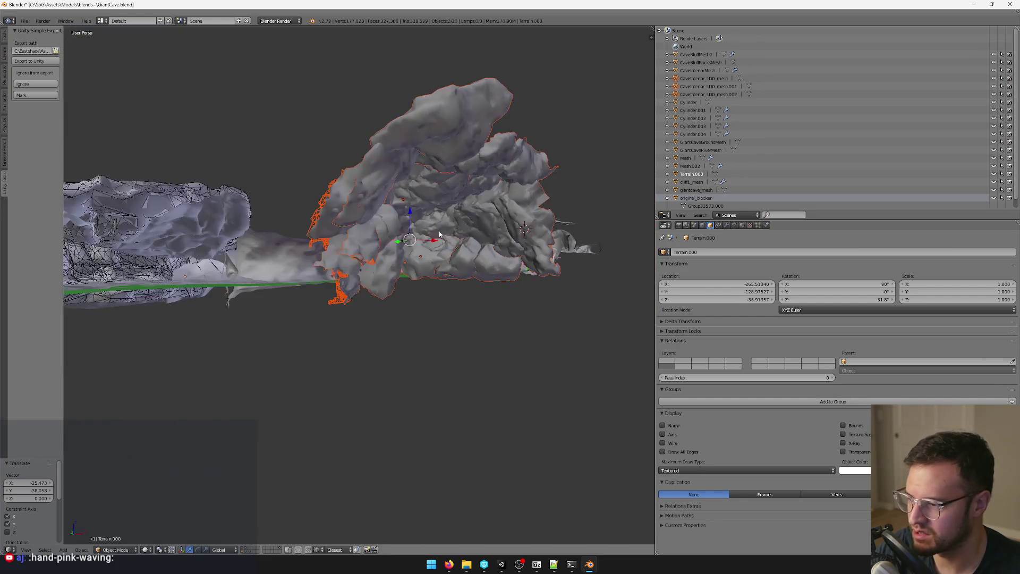
pyautogui.moveTo(472, 268)
pyautogui.mouseDown()
pyautogui.moveTo(432, 227)
pyautogui.moveTo(457, 231)
pyautogui.moveTo(397, 285)
pyautogui.moveTo(424, 321)
pyautogui.moveTo(468, 416)
pyautogui.moveTo(462, 426)
pyautogui.mouseUp()
# Step: Shift cliff1_mesh along Y, then delete it from the scene
pyautogui.press('a')
pyautogui.scroll(2, 376, 353)
pyautogui.rightClick(376, 353)
pyautogui.moveTo(376, 354)
pyautogui.mouseDown()
pyautogui.moveTo(463, 318)
pyautogui.moveTo(372, 357)
pyautogui.moveTo(452, 276)
pyautogui.moveTo(463, 281)
pyautogui.moveTo(454, 341)
pyautogui.moveTo(439, 307)
pyautogui.moveTo(458, 279)
pyautogui.moveTo(442, 269)
pyautogui.moveTo(440, 245)
pyautogui.moveTo(423, 248)
pyautogui.mouseUp()
pyautogui.press('g')
pyautogui.press('y')
pyautogui.click(467, 260)
pyautogui.press('Delete')
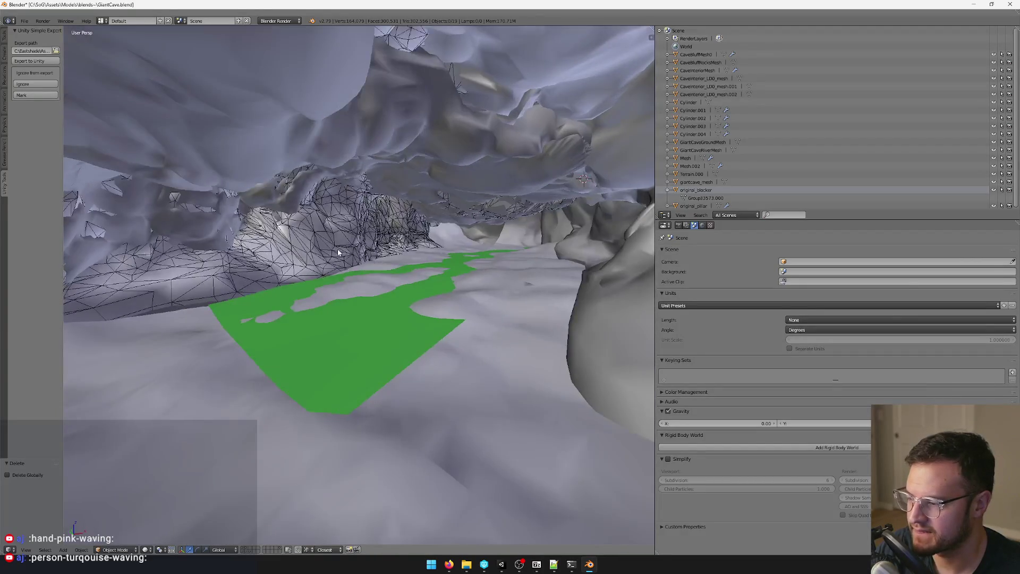
# Step: Frame the cave from above, then select the Player in the Unity editor
pyautogui.rightClick(443, 263)
pyautogui.press('KP_Decimal')
pyautogui.press('KP_8')
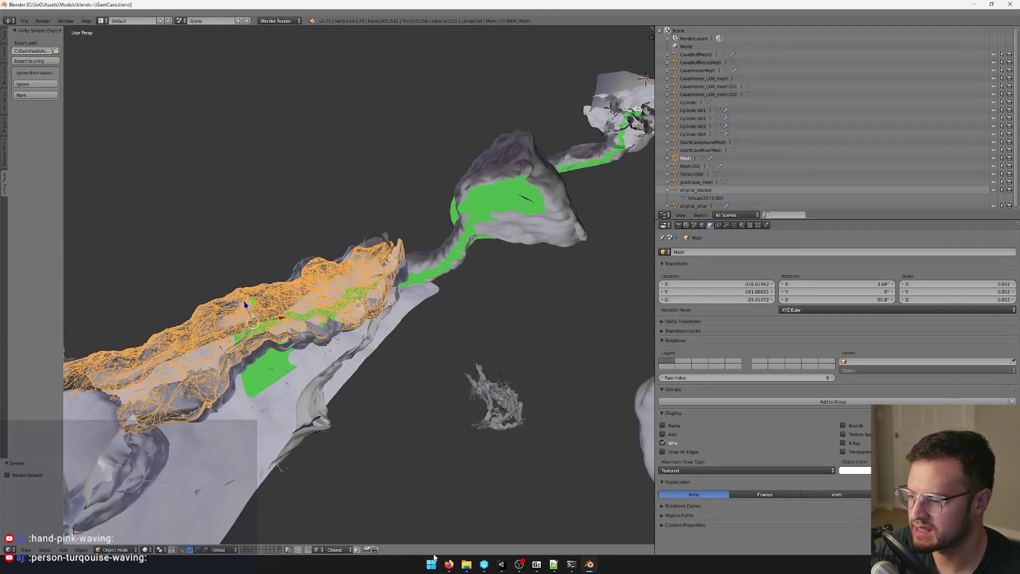
pyautogui.click(501, 564)
pyautogui.click(716, 62)
pyautogui.click(20, 36)
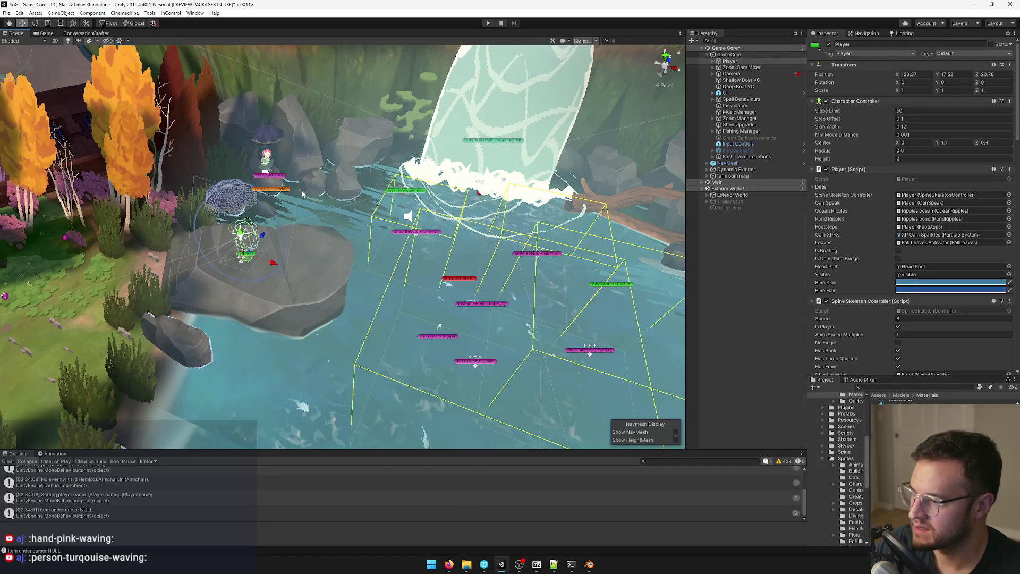
# Step: Move the Player over to the village house in the Scene view
pyautogui.moveTo(302, 194)
pyautogui.mouseDown()
pyautogui.moveTo(283, 207)
pyautogui.moveTo(394, 247)
pyautogui.mouseUp()
pyautogui.scroll(-5, 289, 204)
pyautogui.moveTo(297, 379)
pyautogui.mouseDown()
pyautogui.moveTo(319, 362)
pyautogui.moveTo(351, 362)
pyautogui.moveTo(404, 319)
pyautogui.moveTo(545, 162)
pyautogui.mouseUp()
pyautogui.press('f')
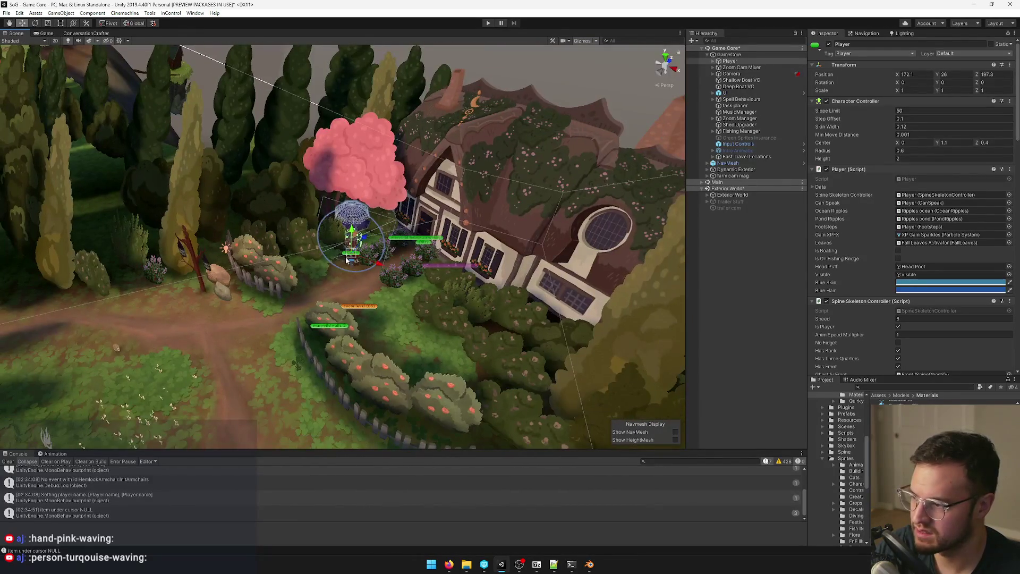
pyautogui.moveTo(346, 259)
pyautogui.mouseDown()
pyautogui.moveTo(349, 280)
pyautogui.moveTo(406, 261)
pyautogui.moveTo(414, 228)
pyautogui.mouseUp()
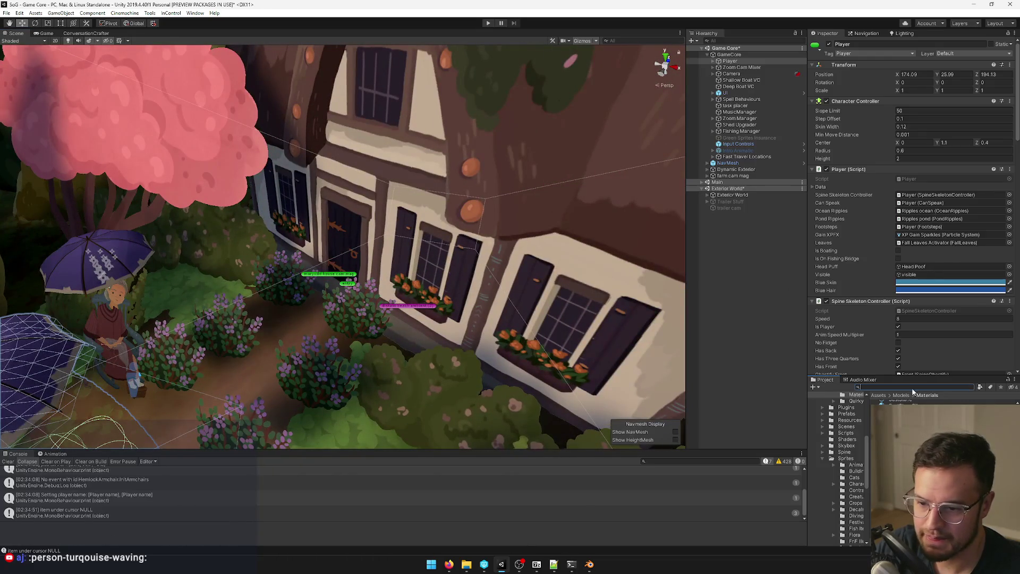
# Step: Search the project assets and select the Bathhouse Heating Room Interior 1 prefab
pyautogui.click(913, 388)
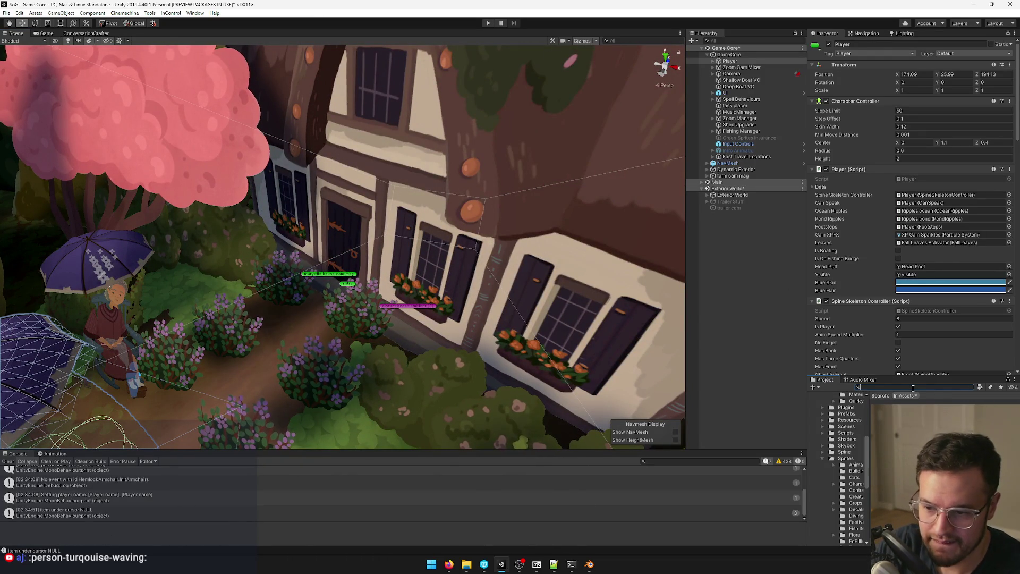
pyautogui.write('interio')
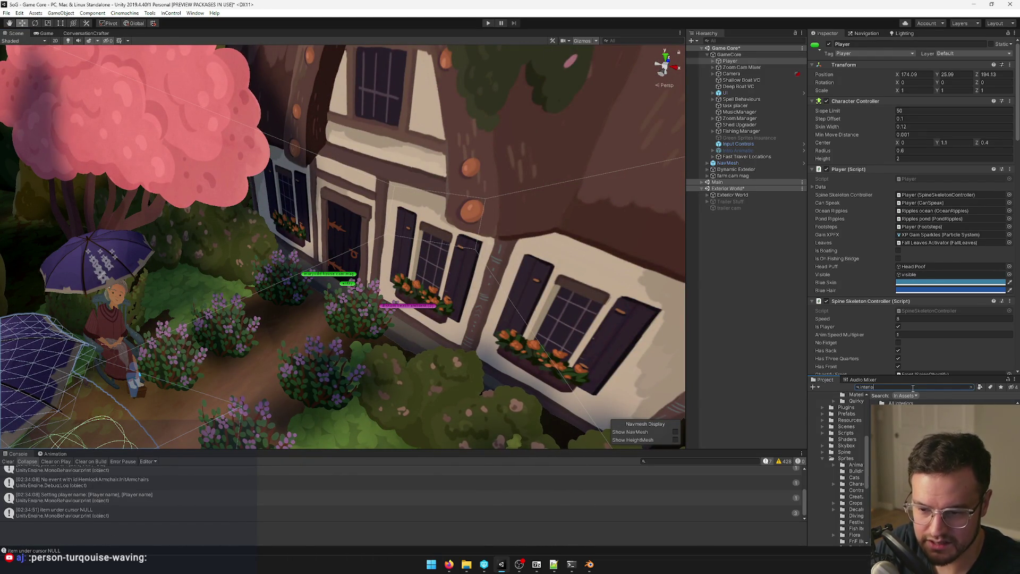
pyautogui.write(' t:prefab')
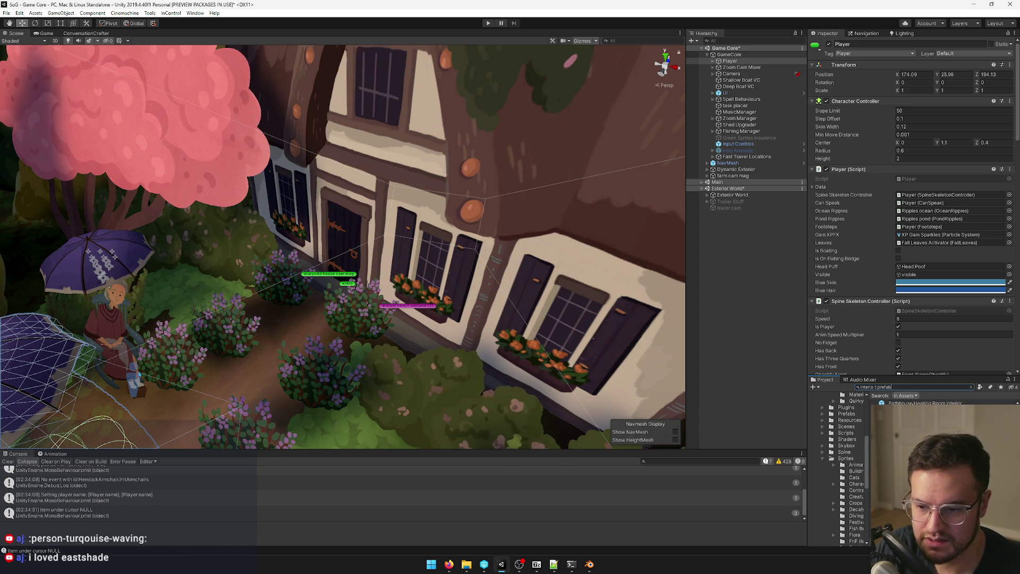
pyautogui.click(924, 403)
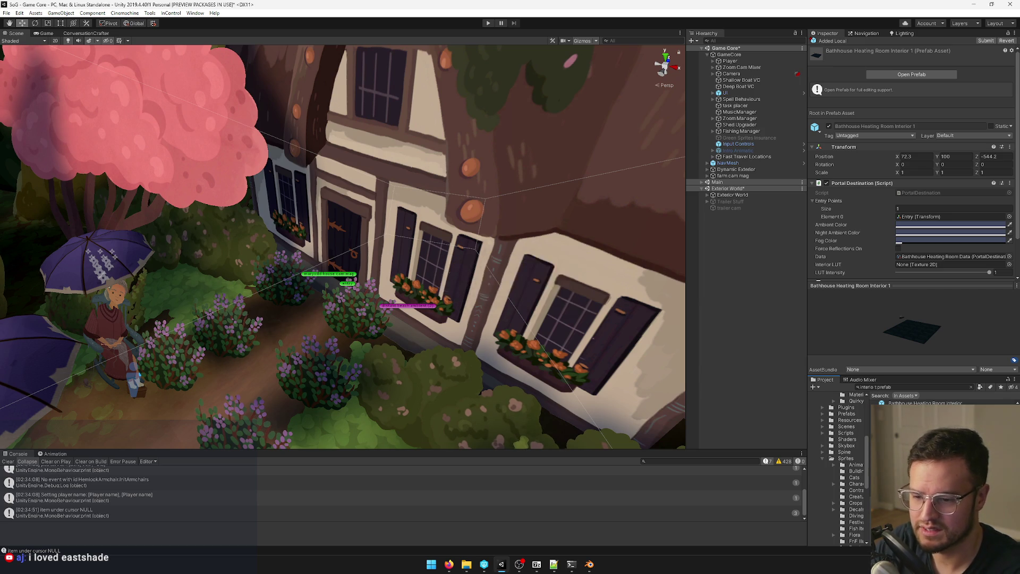
# Step: Search the Project panel for 'dark forest cave', fixing the misspelled word
pyautogui.click(904, 388)
pyautogui.write('dark forets ca')
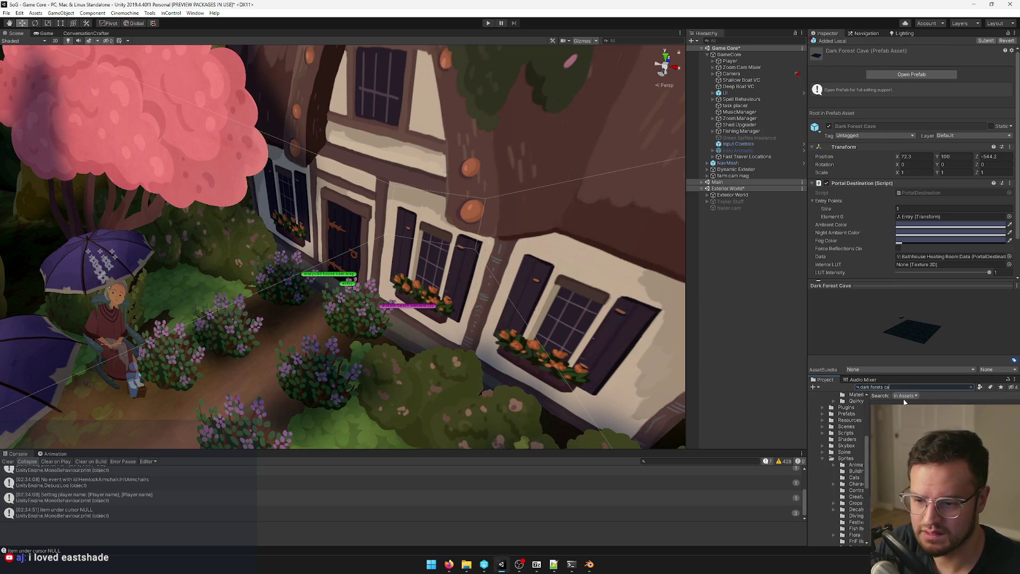
pyautogui.click(882, 388)
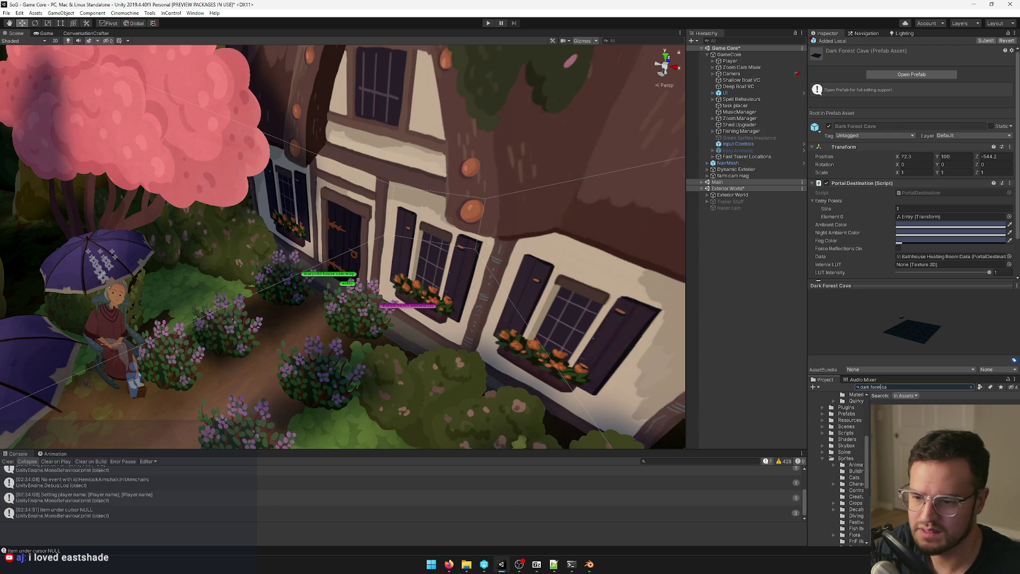
pyautogui.write('ve')
pyautogui.doubleClick(882, 389)
pyautogui.moveTo(882, 389); pyautogui.dragTo(872, 388)
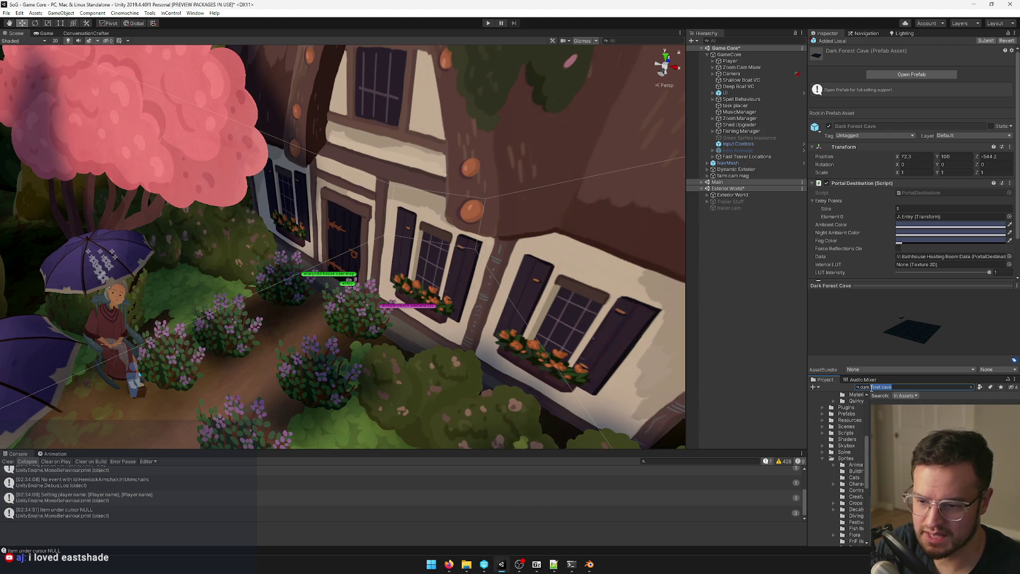
pyautogui.write('forest cave')
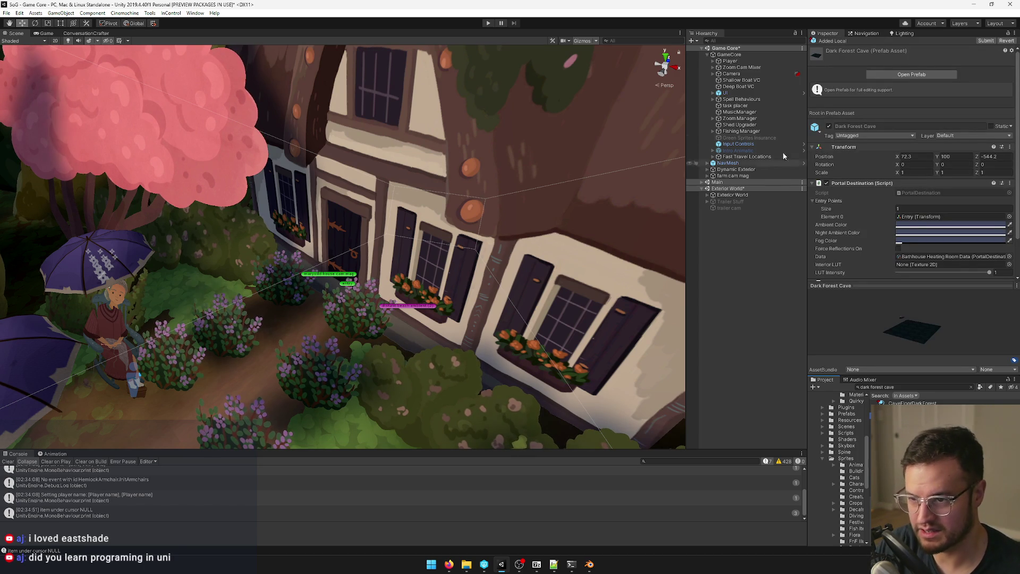
# Step: Set the house entry portal's To World Name to Dark Forest Cave
pyautogui.click(346, 286)
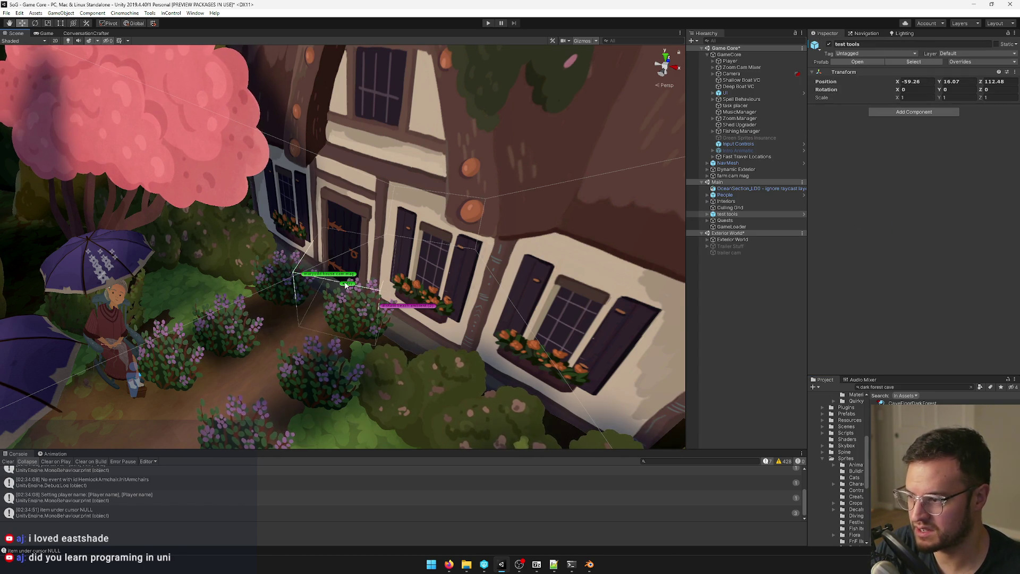
pyautogui.scroll(5, 348, 287)
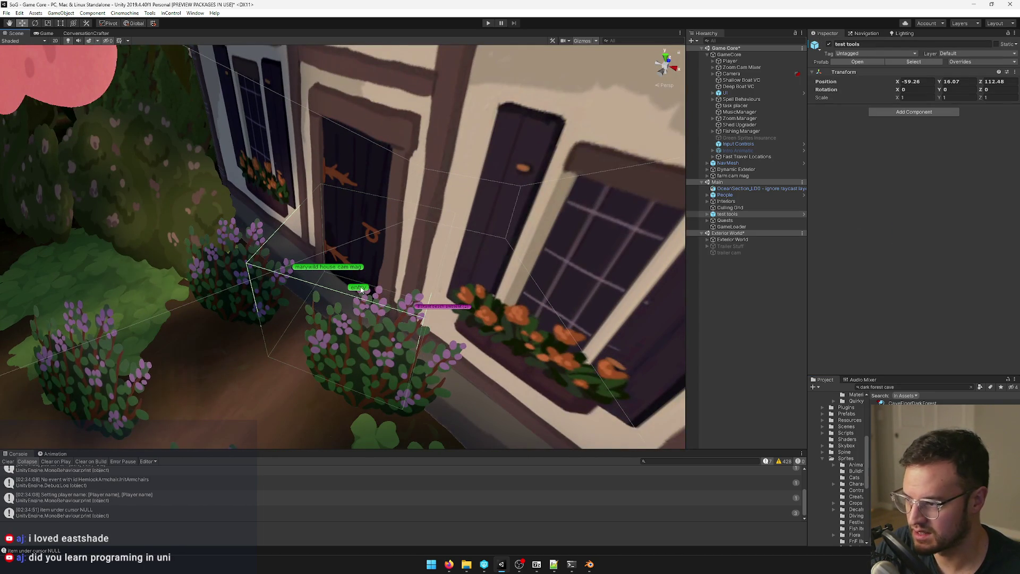
pyautogui.click(360, 289)
pyautogui.scroll(-3, 950, 179)
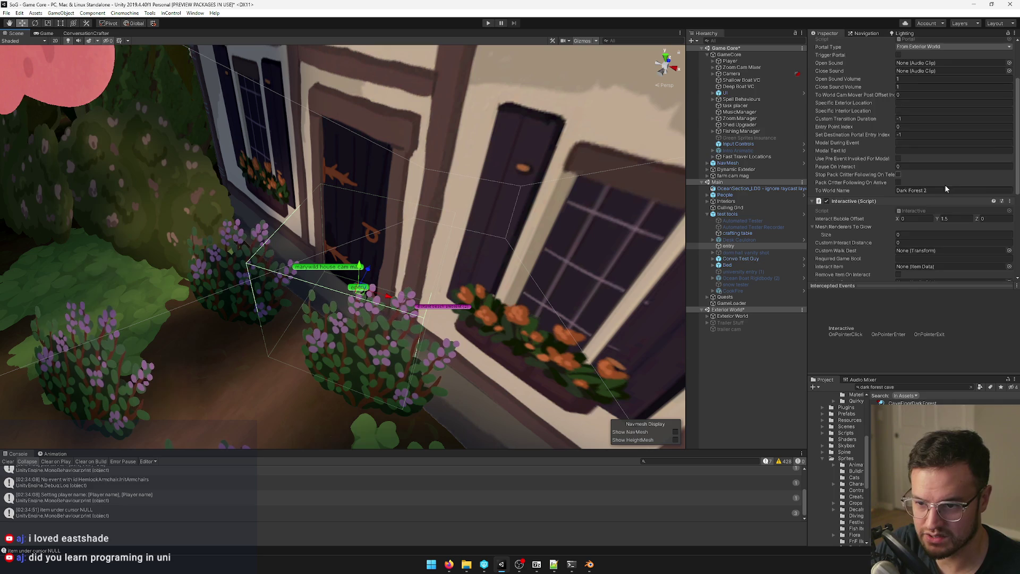
pyautogui.click(942, 192)
pyautogui.write('Dark Forest Cave')
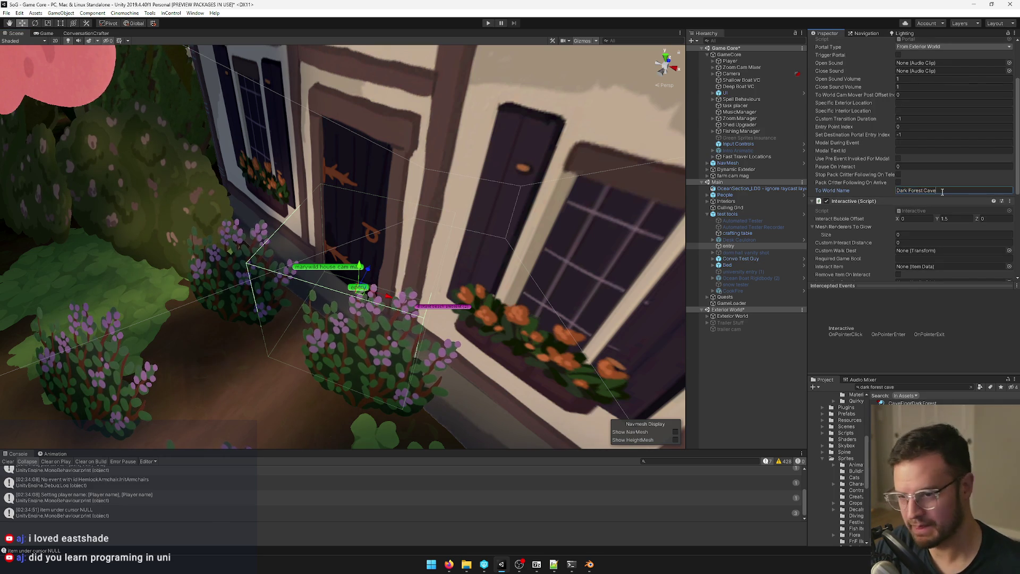
# Step: Select GameCore and scroll through its Game Manager settings
pyautogui.click(729, 54)
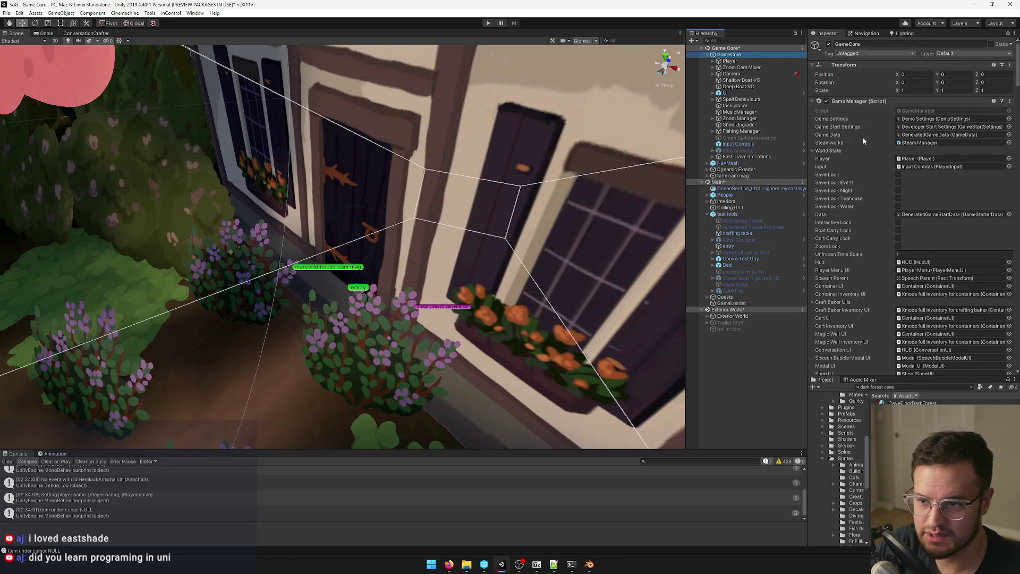
pyautogui.scroll(-8, 822, 154)
pyautogui.scroll(-10, 849, 161)
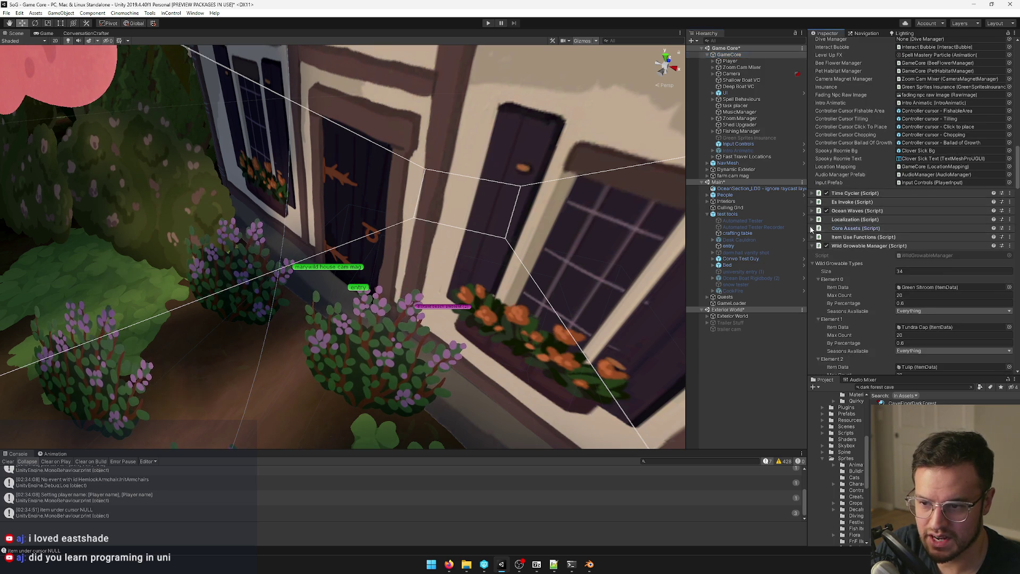
# Step: Expand Core Assets and Interior Datas, then open the Bathhouse Heating Room Data asset from Element 0
pyautogui.click(812, 228)
pyautogui.scroll(-8, 867, 228)
pyautogui.scroll(8, 861, 223)
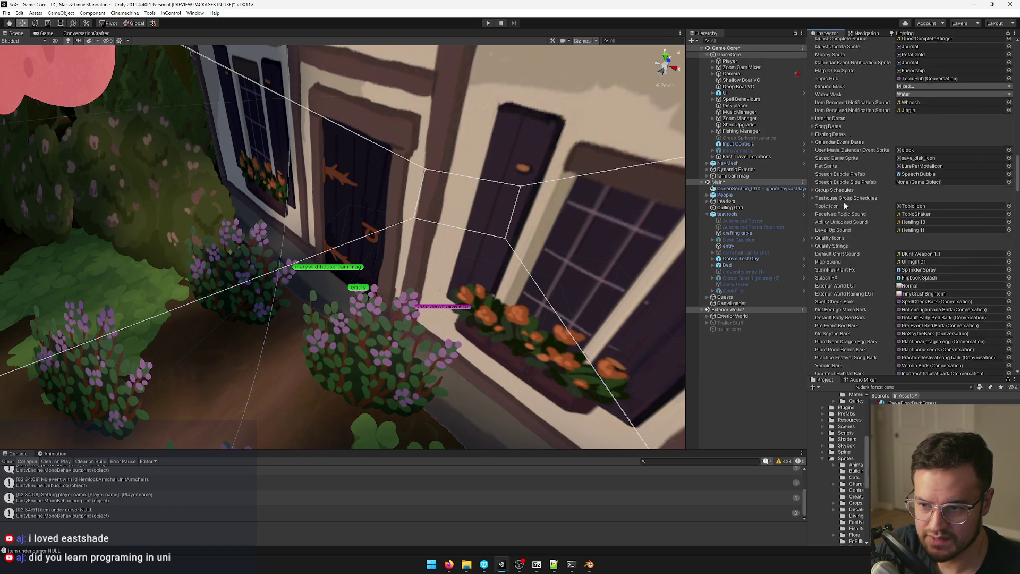
pyautogui.click(813, 118)
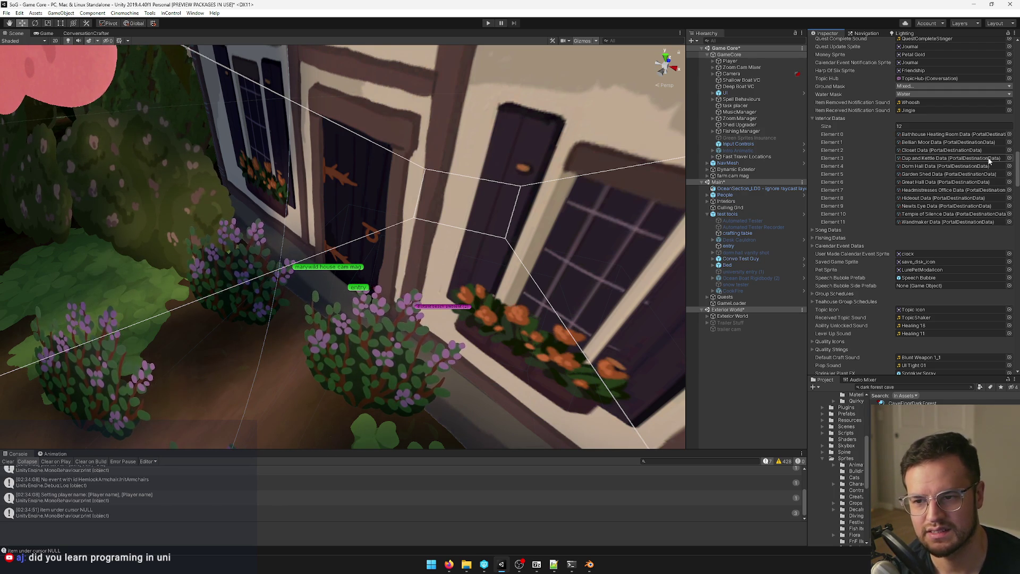
pyautogui.click(966, 134)
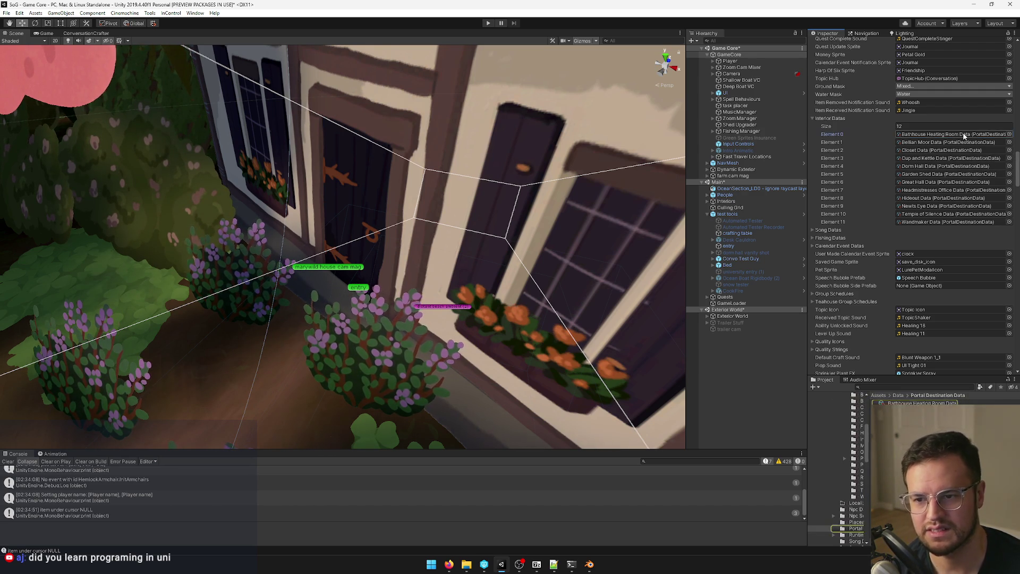
pyautogui.click(923, 402)
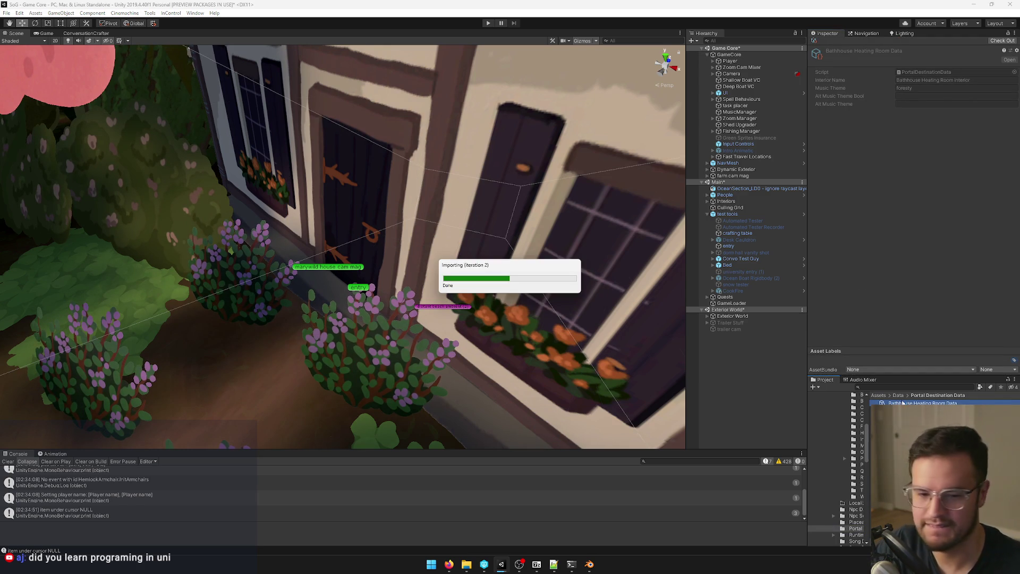
# Step: Duplicate Bathhouse Heating Room Data with Ctrl+D, creating Bathhouse Heating Room Data 1
pyautogui.hotkey('ctrl', 'd')
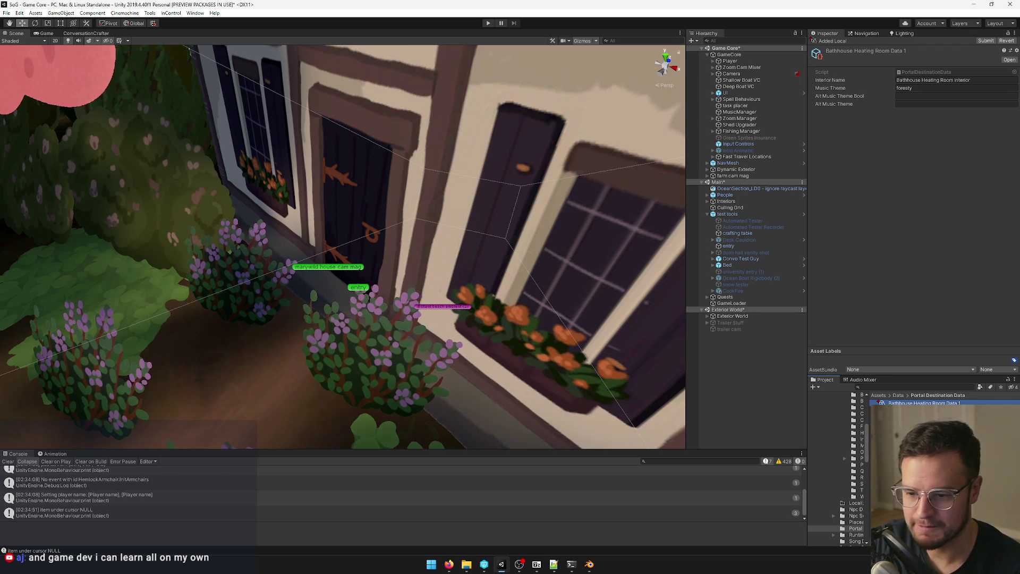
# Step: Rename Bathhouse Heating Room Data 1 to Dark Forest Cave
pyautogui.press('F2')
pyautogui.write('Dark Forest Cave')
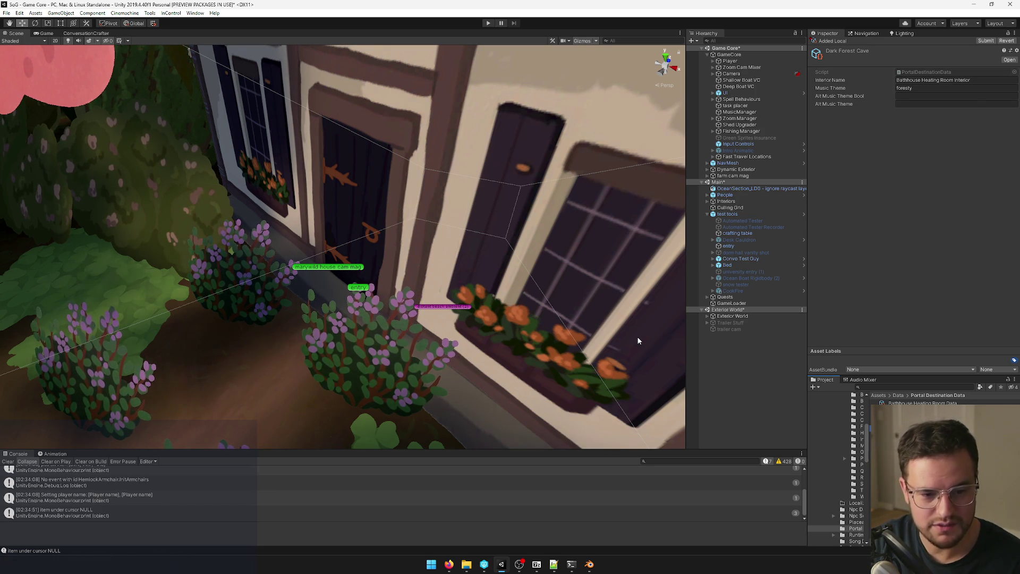
pyautogui.moveTo(439, 299); pyautogui.dragTo(445, 302)
# Step: Zoom toward the cottage entry and frame the test tools object
pyautogui.scroll(-10, 445, 301)
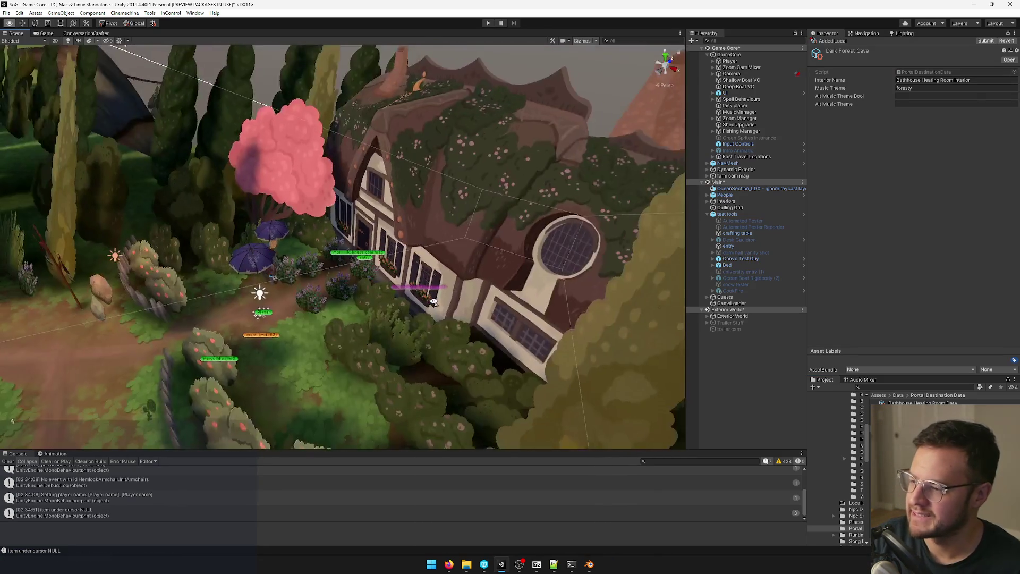
pyautogui.scroll(2, 434, 301)
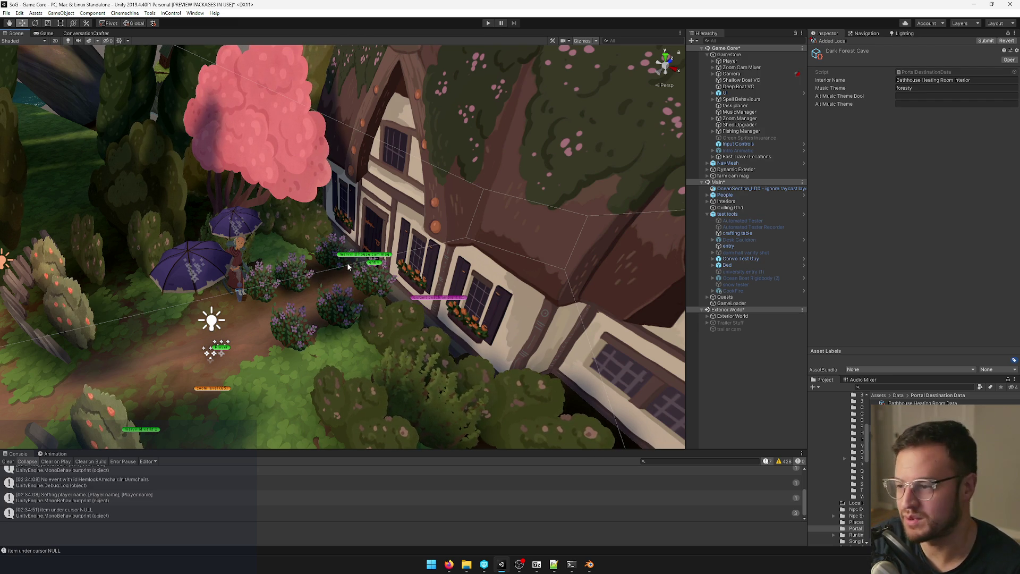
pyautogui.scroll(10, 348, 266)
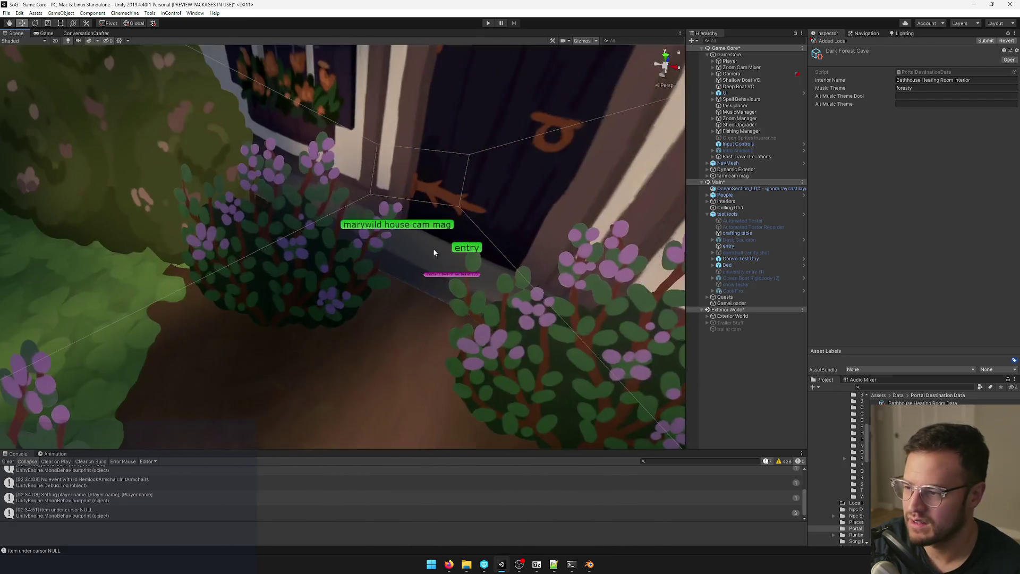
pyautogui.click(433, 253)
pyautogui.press('f')
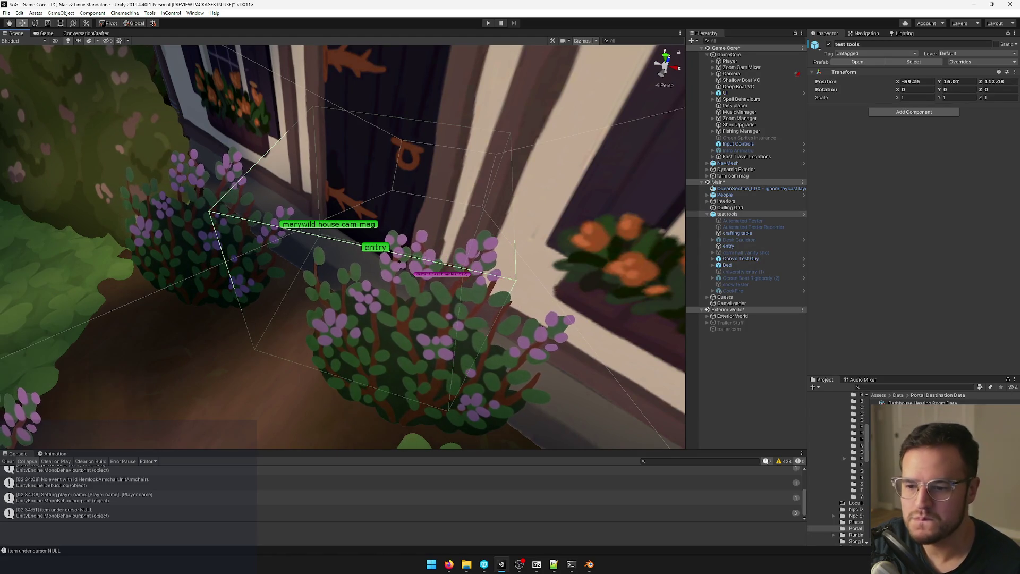
# Step: Assign the Dark Forest Cave data asset to the Dark Forest Cave prefab's Data field
pyautogui.click(910, 387)
pyautogui.write('dark forest ca')
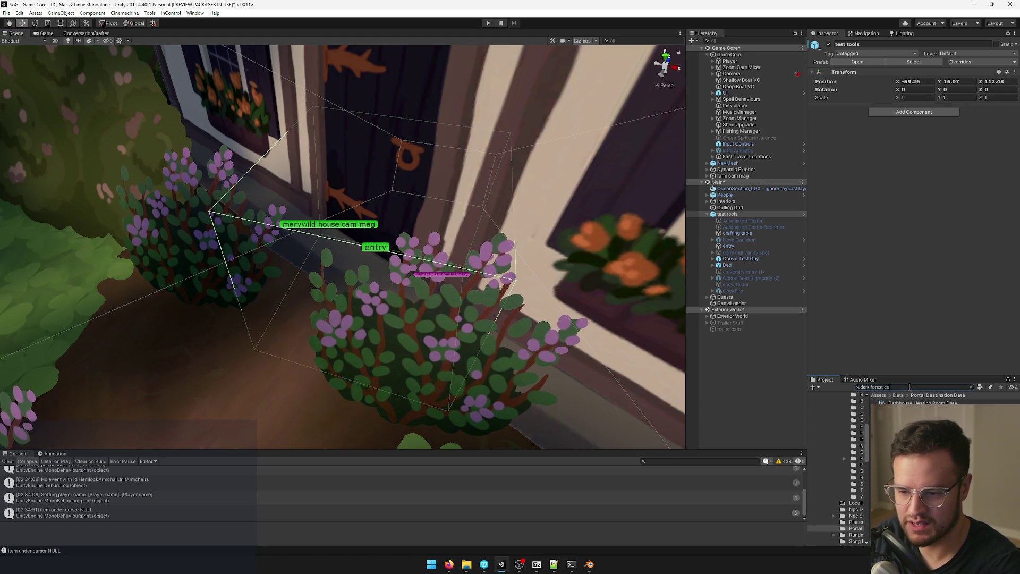
pyautogui.click(914, 410)
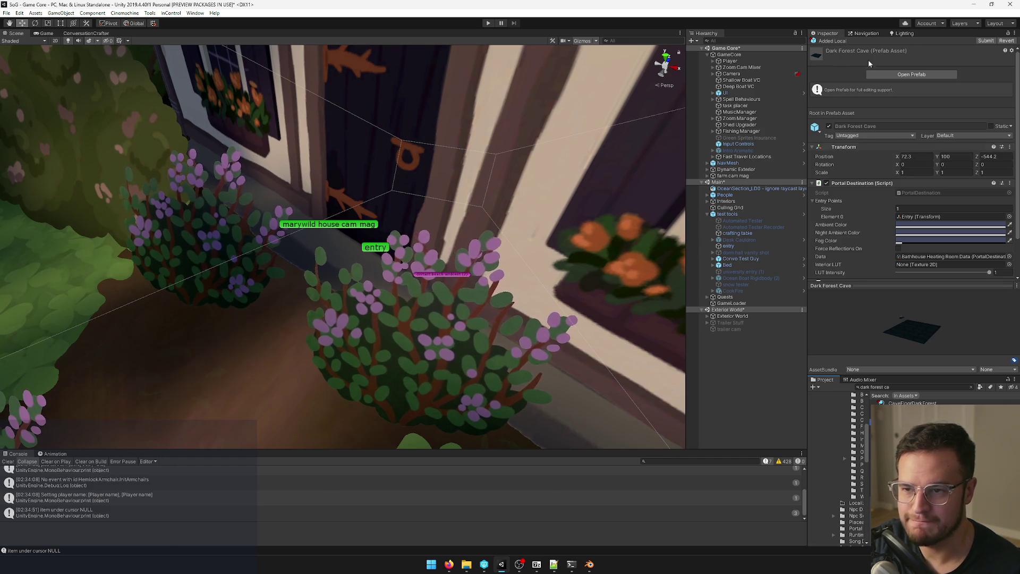
pyautogui.scroll(-2, 957, 186)
pyautogui.click(1010, 213)
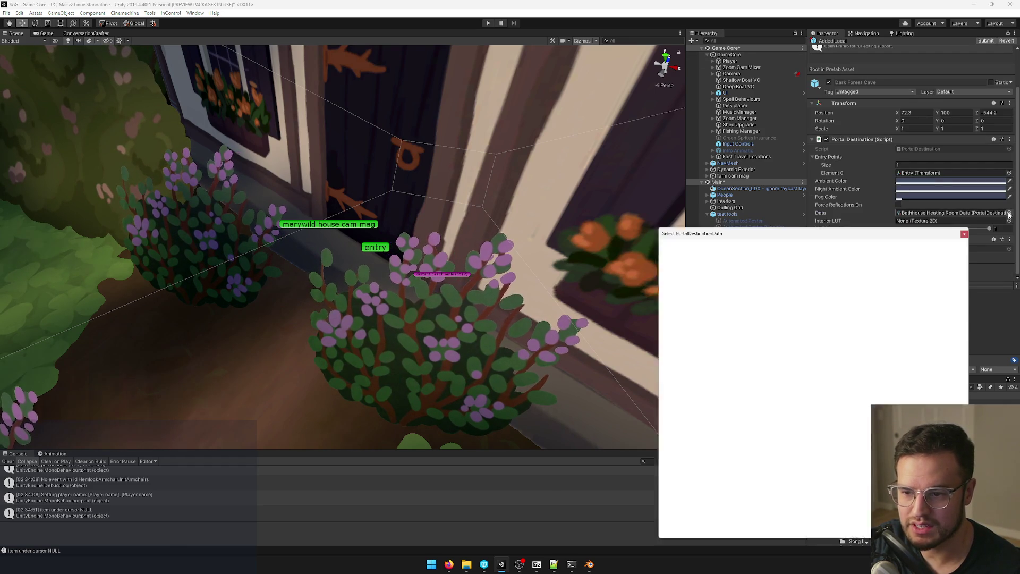
pyautogui.press('Down')
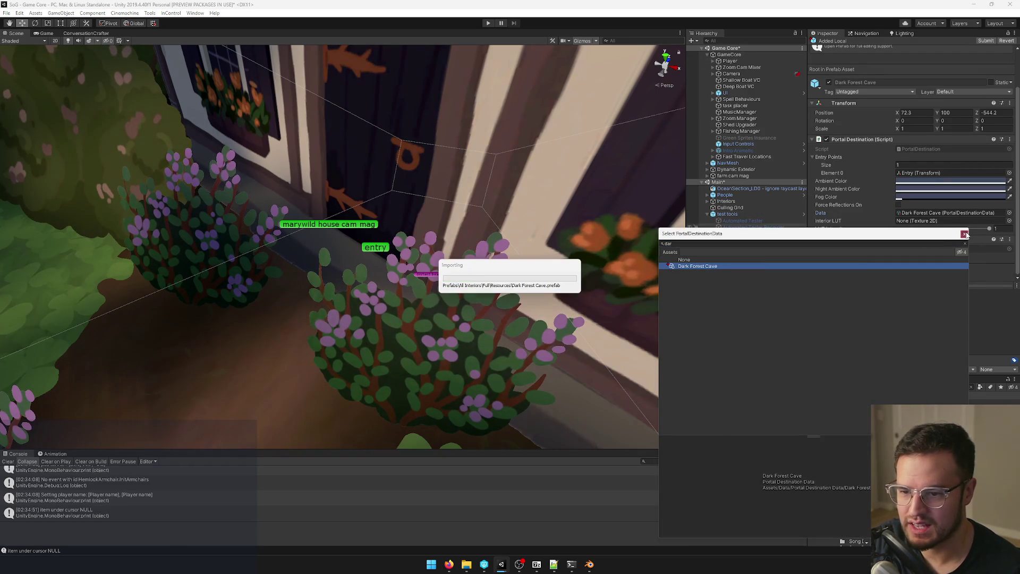
pyautogui.click(964, 234)
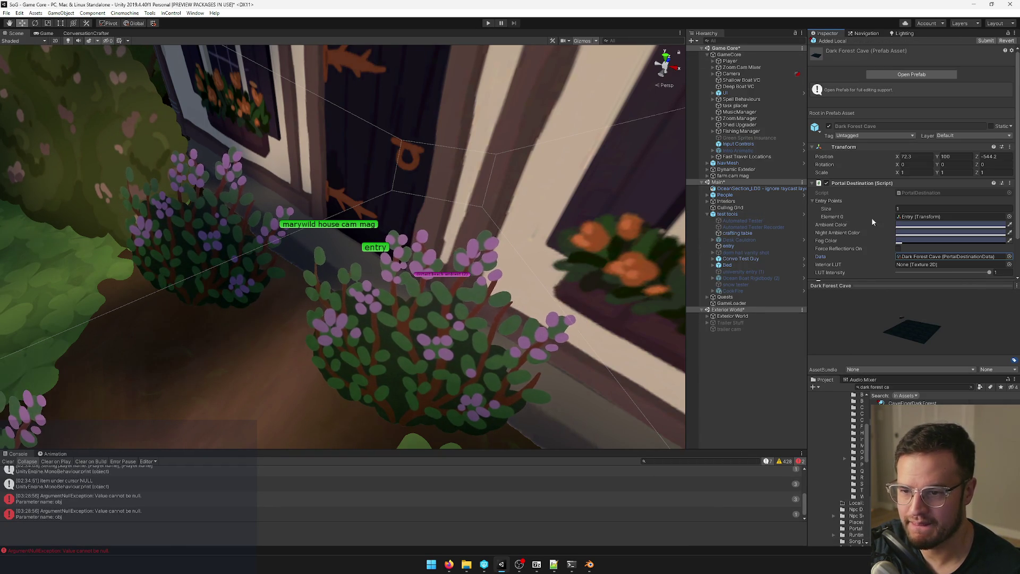
# Step: Open the assigned Dark Forest Cave data asset at its Music Theme value
pyautogui.click(906, 257)
pyautogui.doubleClick(906, 257)
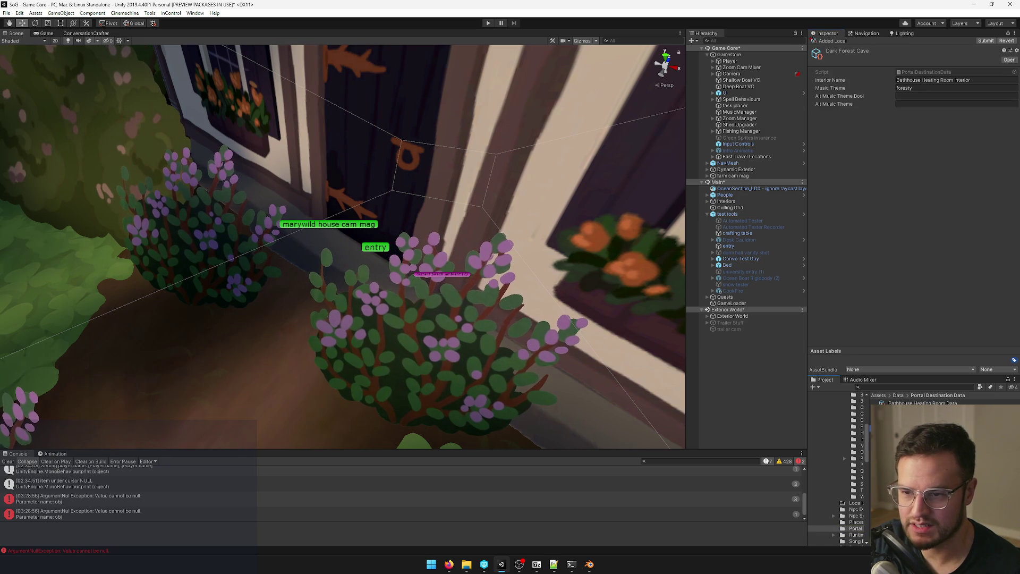
pyautogui.click(913, 87)
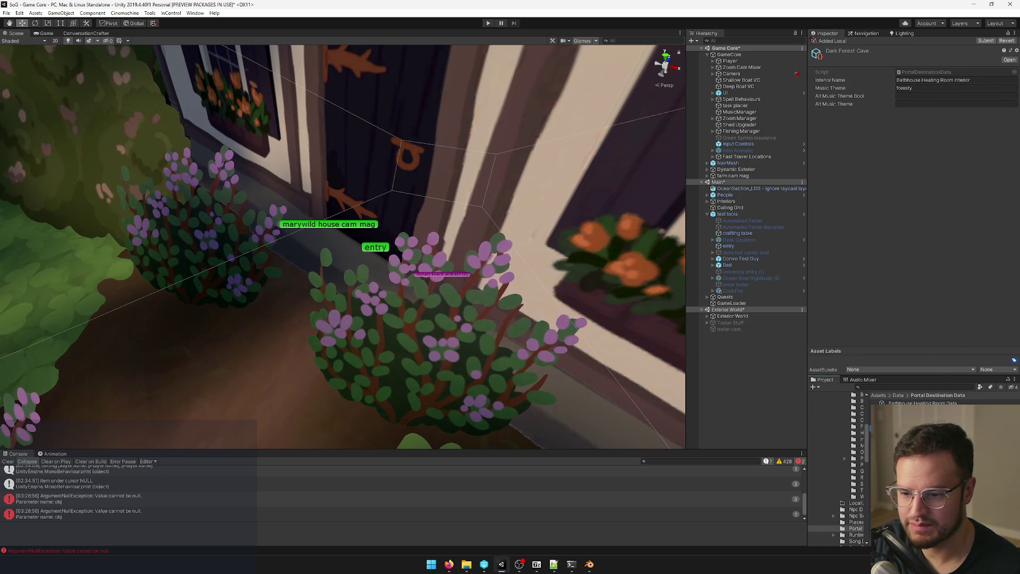
# Step: Paste 'Dark Forest Cave' into the data asset's Interior Name field, then select GameCore
pyautogui.click(962, 80)
pyautogui.write('Dark Forest Cave')
pyautogui.click(969, 88)
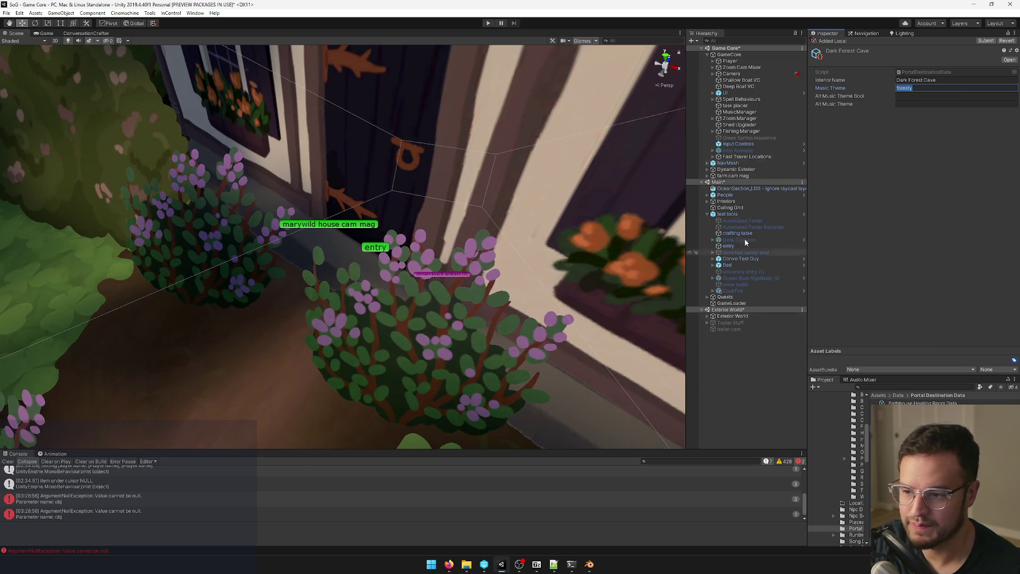
pyautogui.click(729, 55)
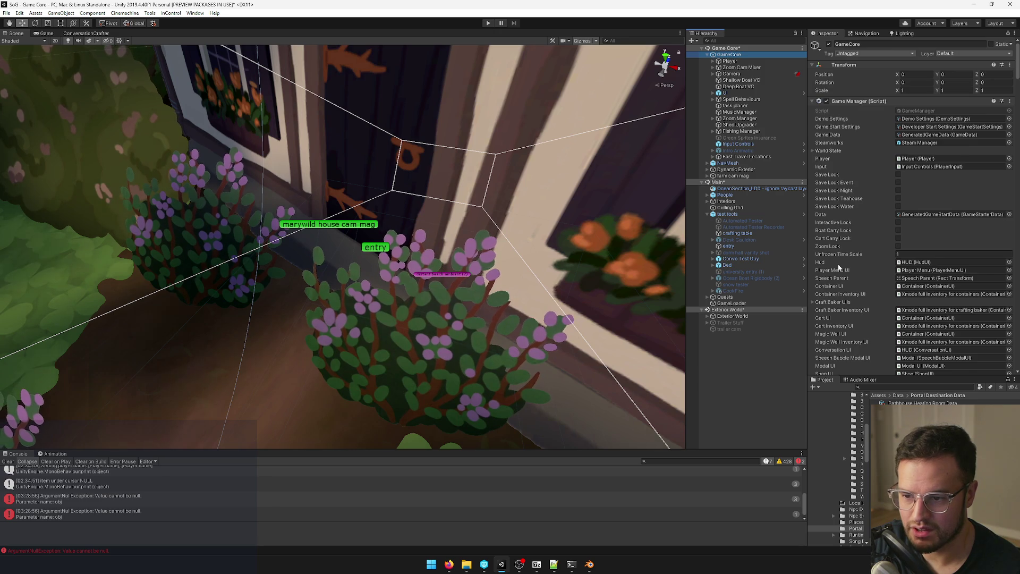
# Step: Collapse GameCore's Game Manager (Script) component and edit the Core Assets Interior Datas entry count
pyautogui.scroll(-15, 845, 265)
pyautogui.scroll(-10, 849, 265)
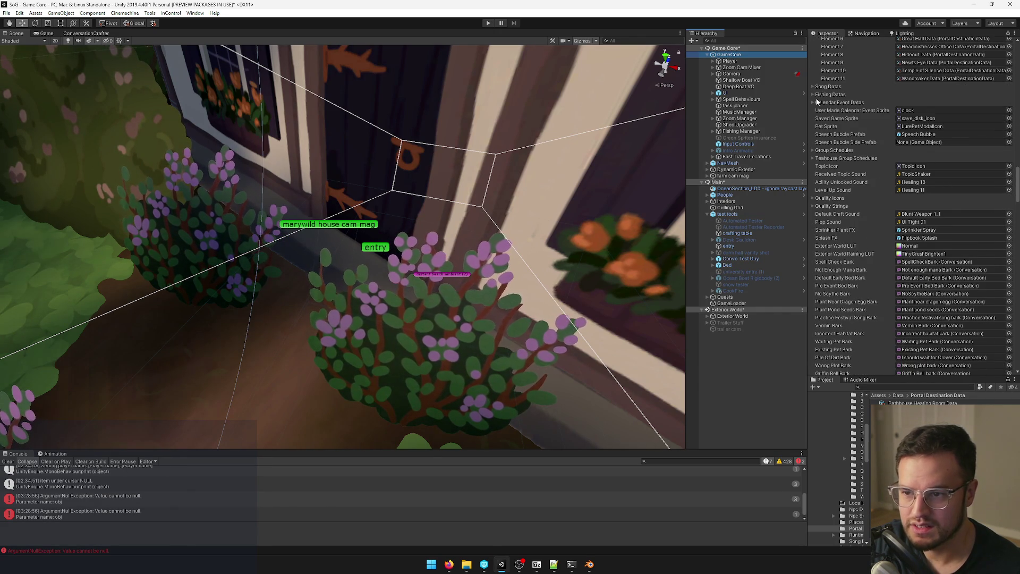
pyautogui.scroll(-3, 829, 170)
pyautogui.scroll(-3, 851, 202)
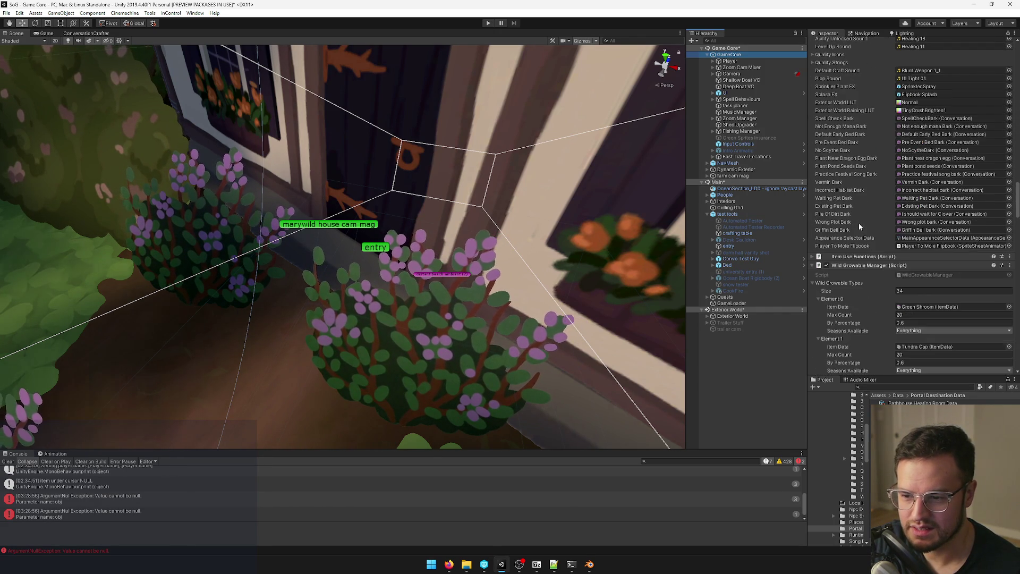
pyautogui.scroll(9, 851, 266)
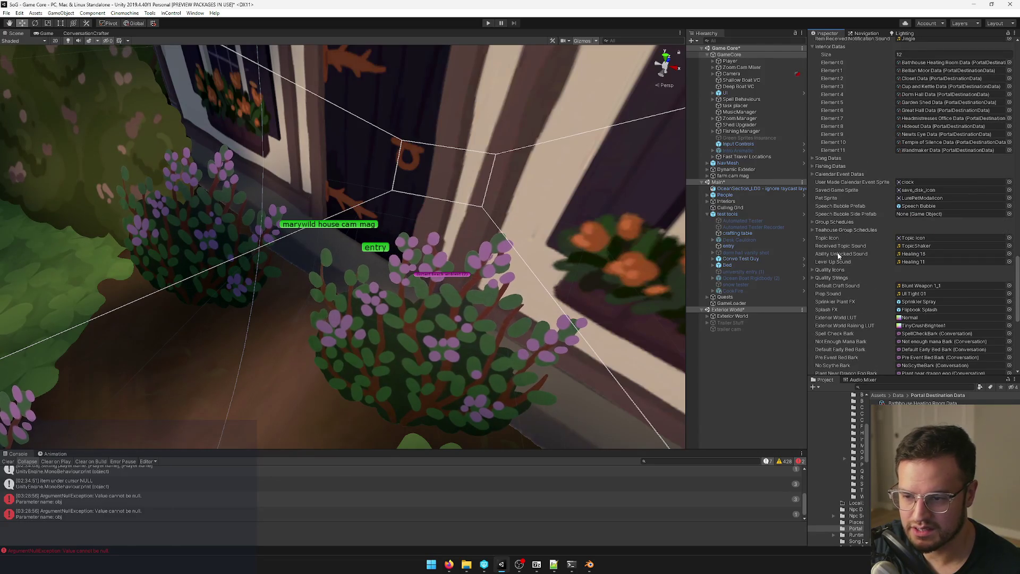
pyautogui.scroll(-6, 850, 276)
pyautogui.scroll(15, 872, 271)
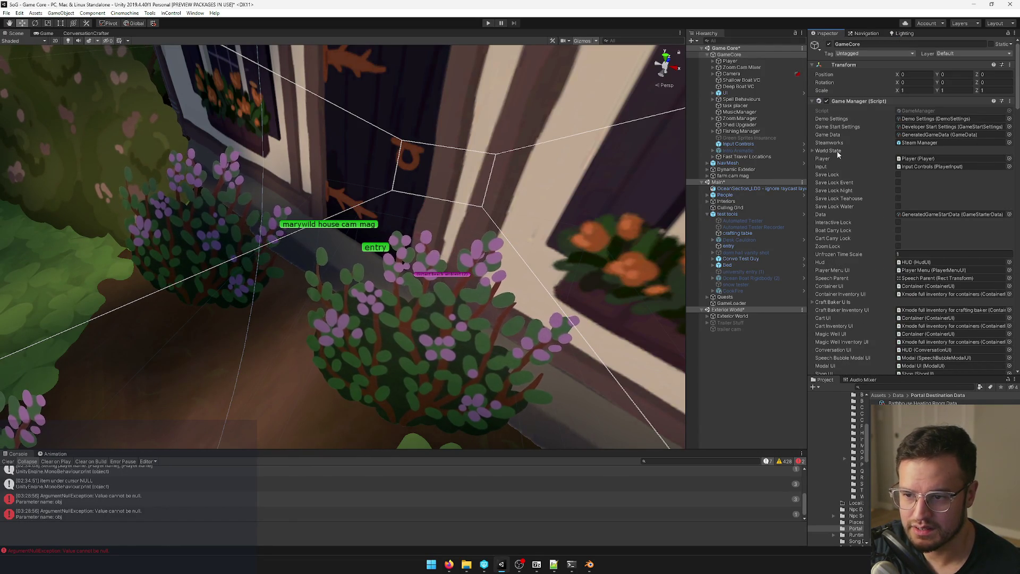
pyautogui.scroll(-12, 832, 157)
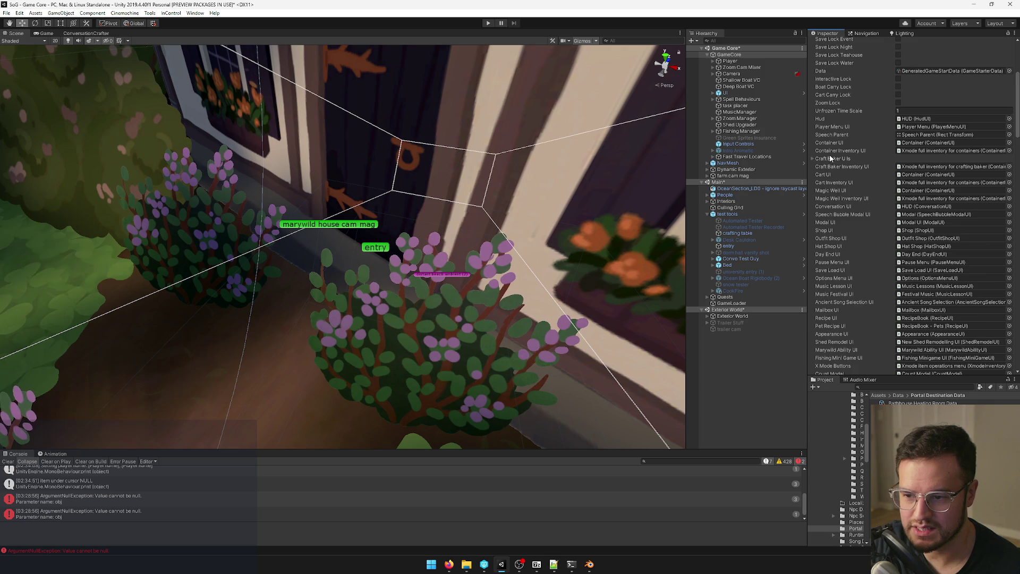
pyautogui.scroll(-15, 833, 159)
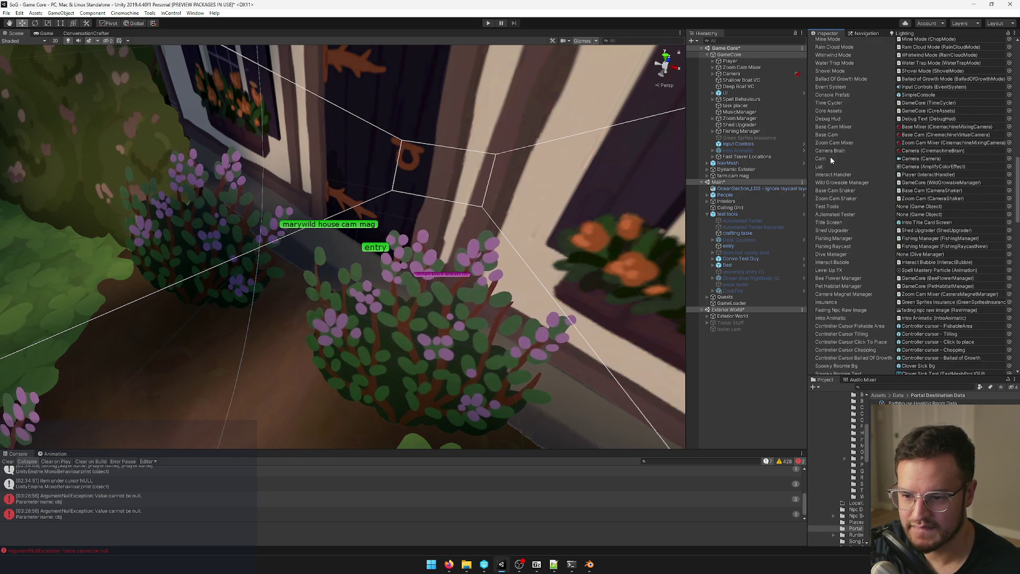
pyautogui.scroll(20, 828, 200)
pyautogui.click(813, 102)
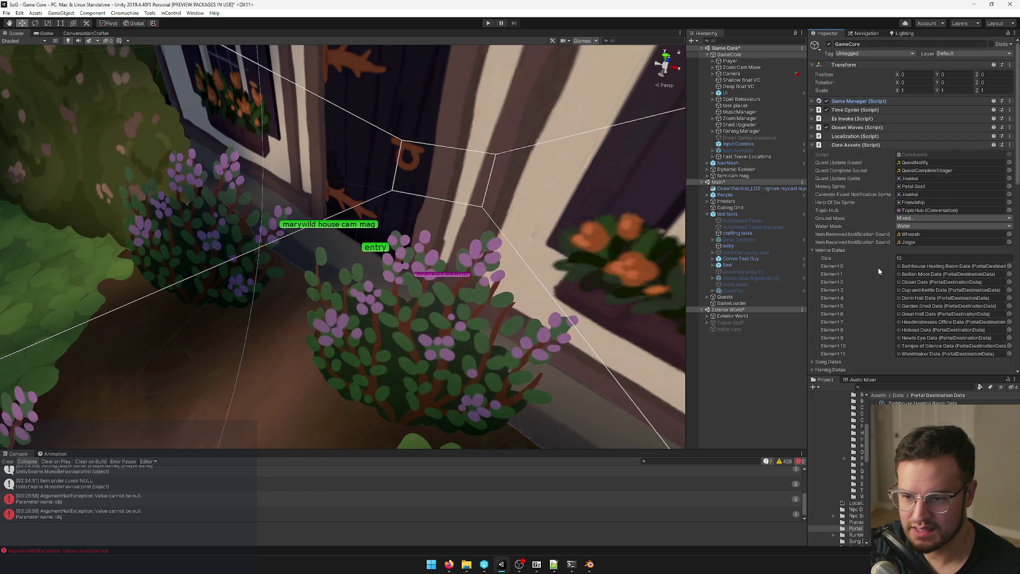
pyautogui.scroll(-3, 849, 265)
pyautogui.click(903, 186)
pyautogui.write('13')
pyautogui.press('Return')
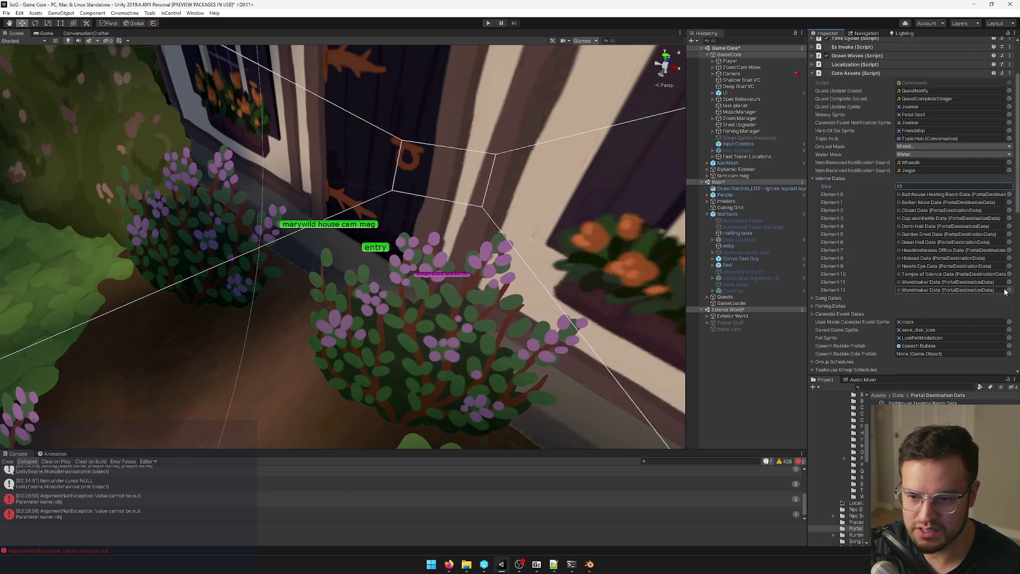
pyautogui.click(1009, 291)
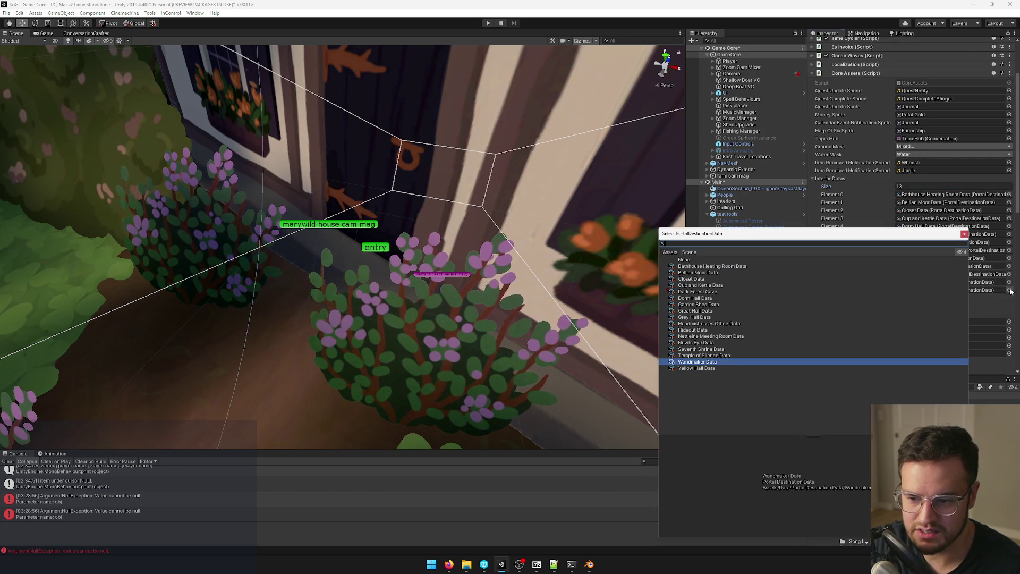
pyautogui.click(697, 292)
pyautogui.press('Return')
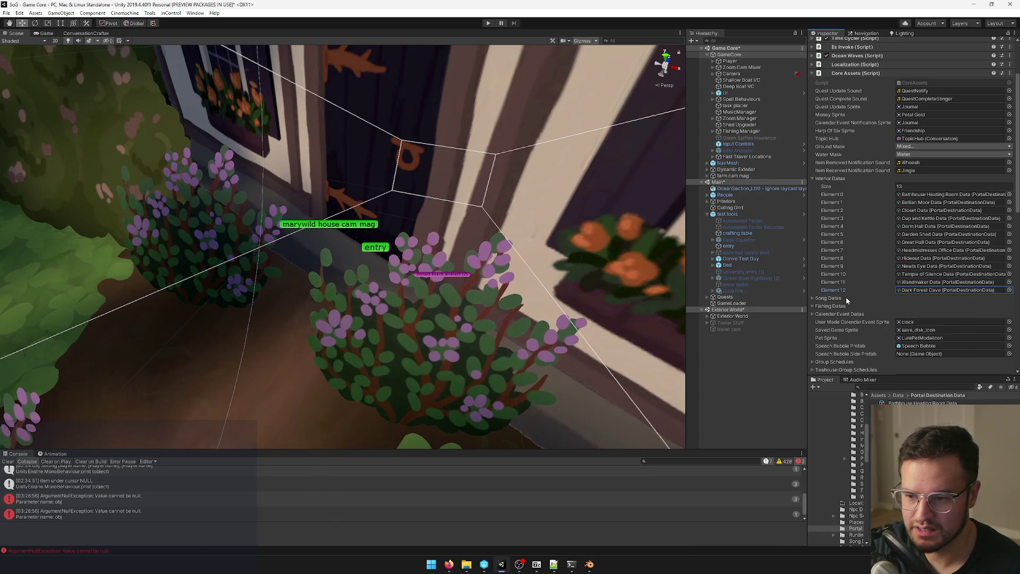
pyautogui.scroll(-3, 862, 288)
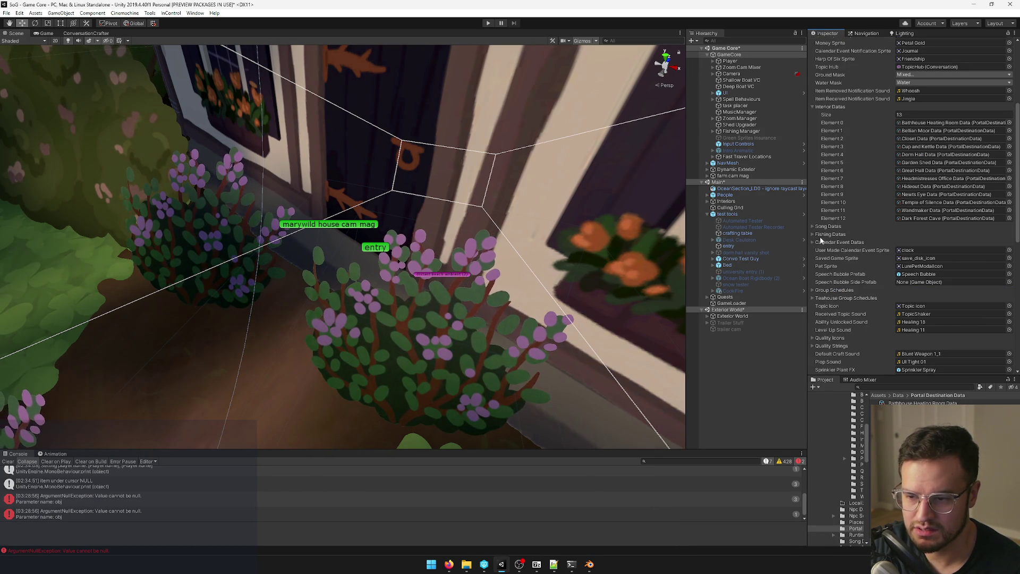
pyautogui.scroll(-12, 836, 247)
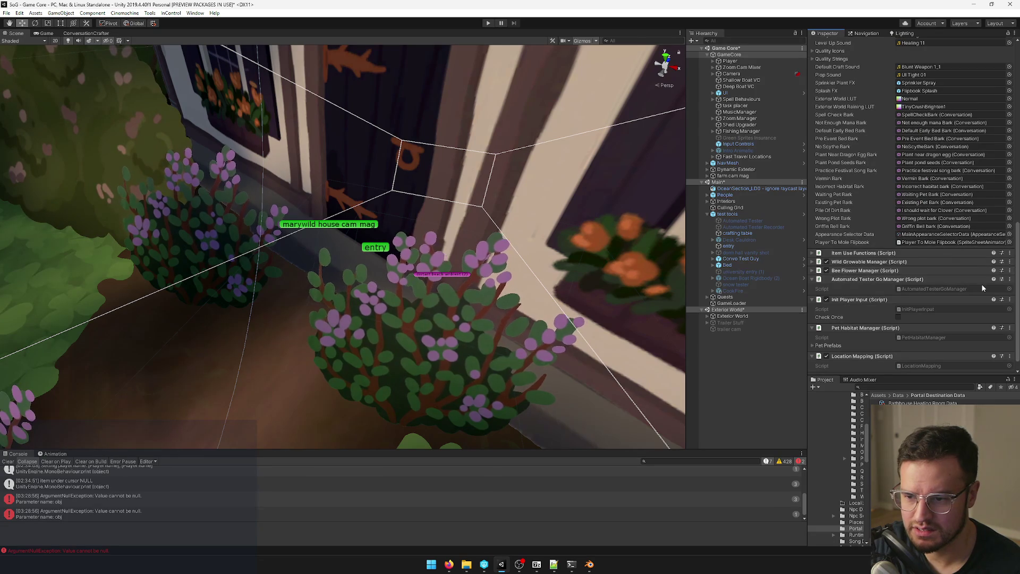
pyautogui.scroll(8, 904, 281)
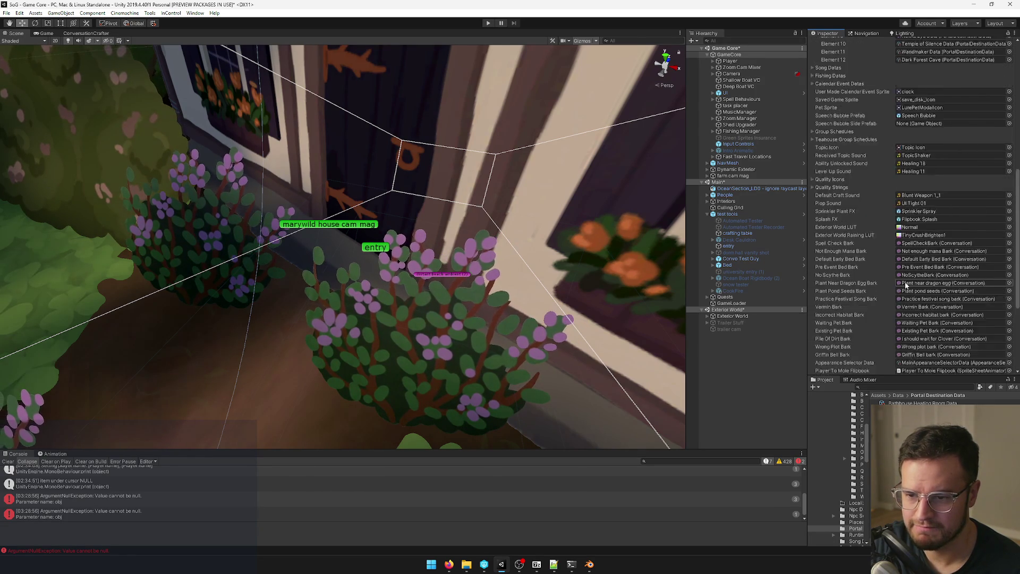
pyautogui.scroll(3, 906, 285)
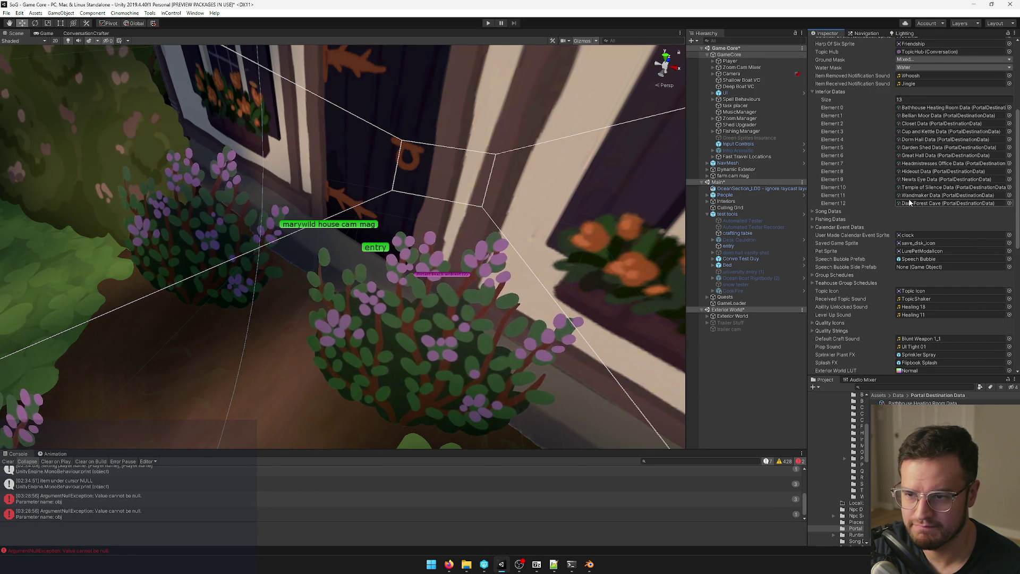
pyautogui.scroll(3, 968, 204)
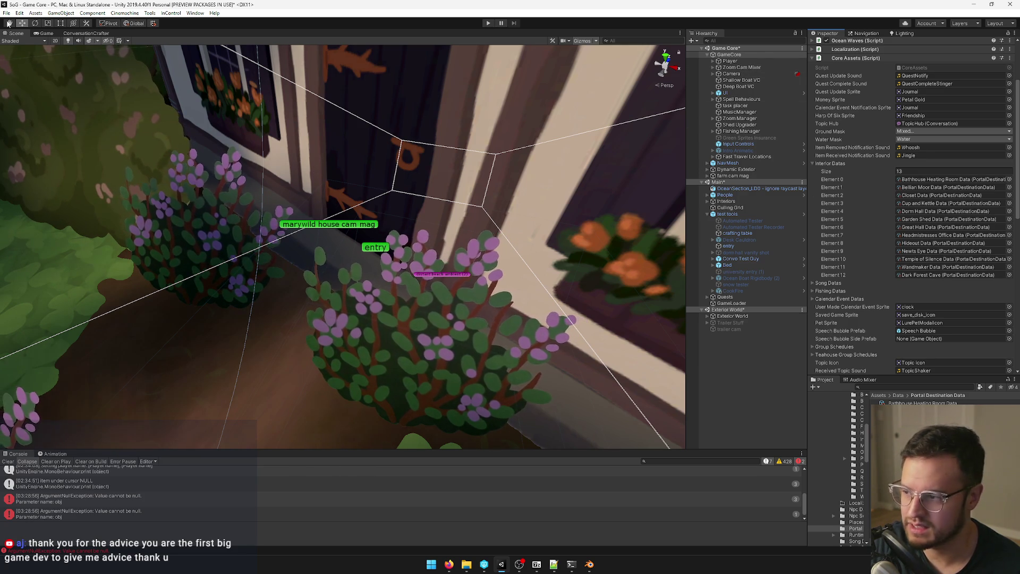
# Step: In the Game view, walk the character through the cottage door into the Dark Forest Cave
pyautogui.click(45, 33)
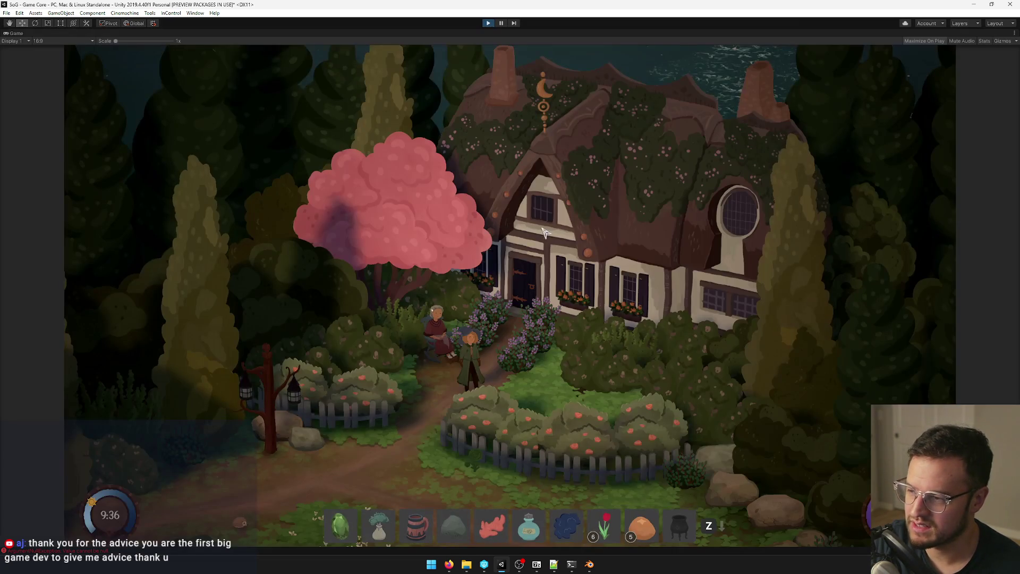
pyautogui.press('w')
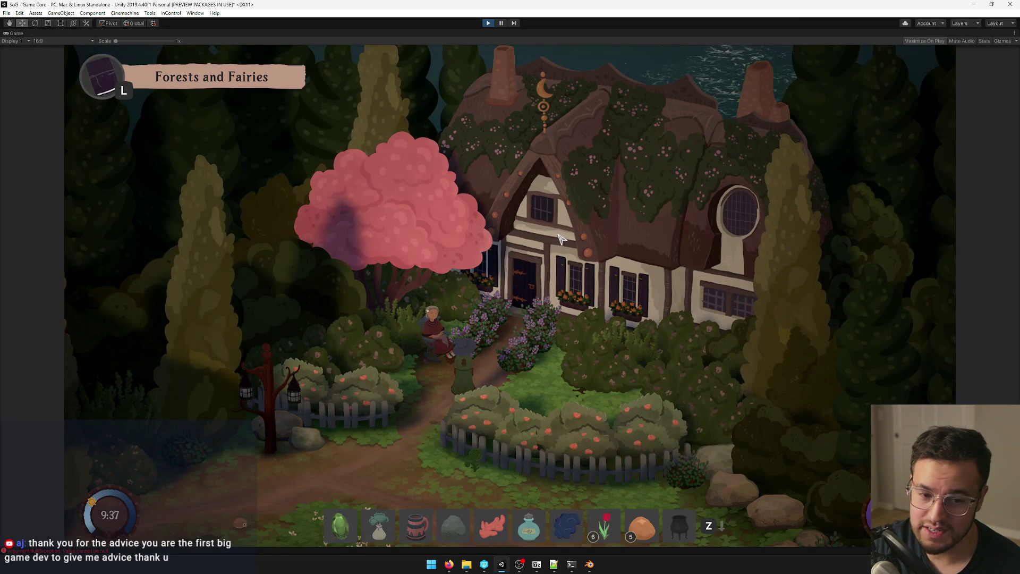
pyautogui.press('w')
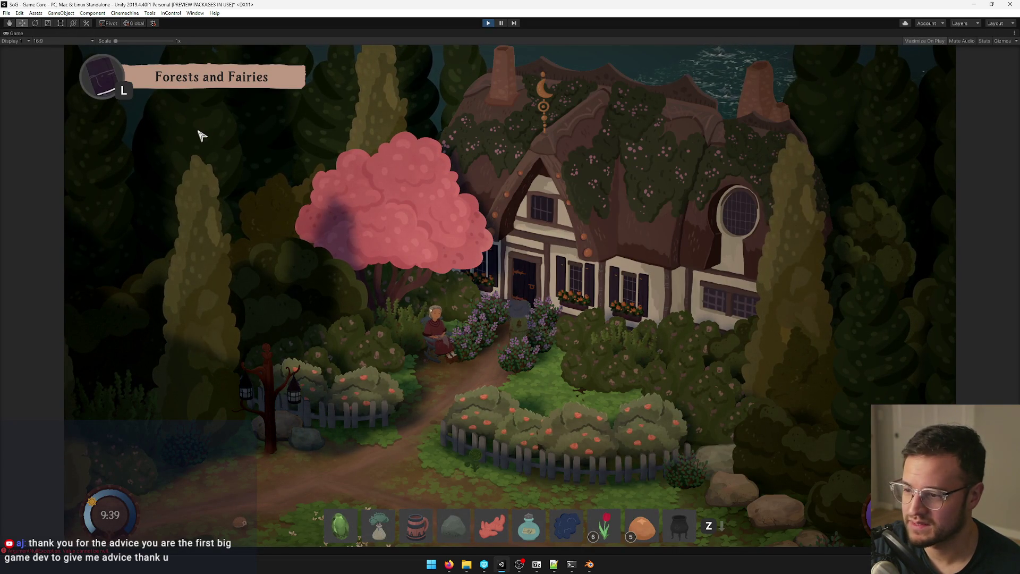
pyautogui.press('w')
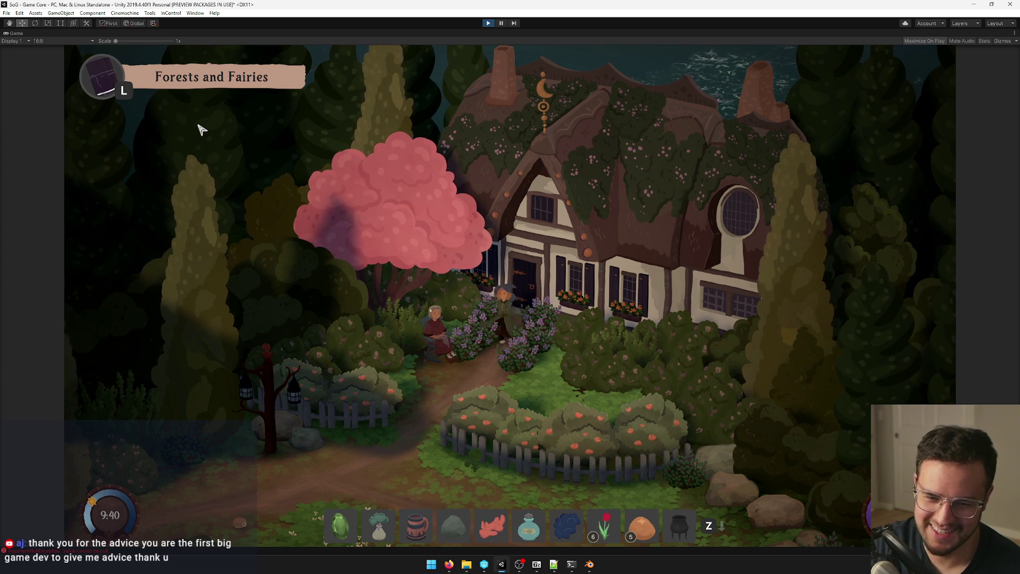
pyautogui.press('w')
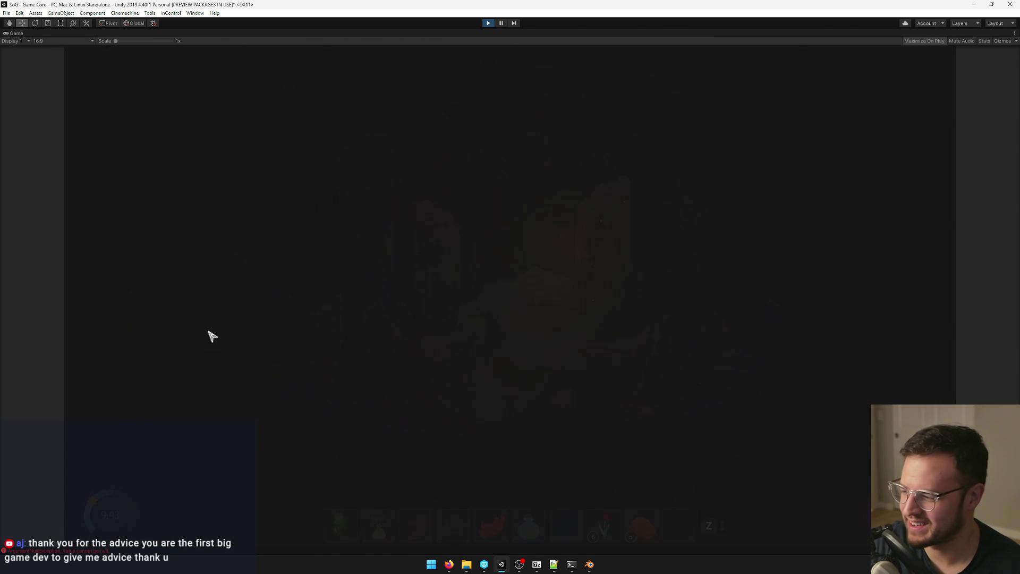
pyautogui.press('w')
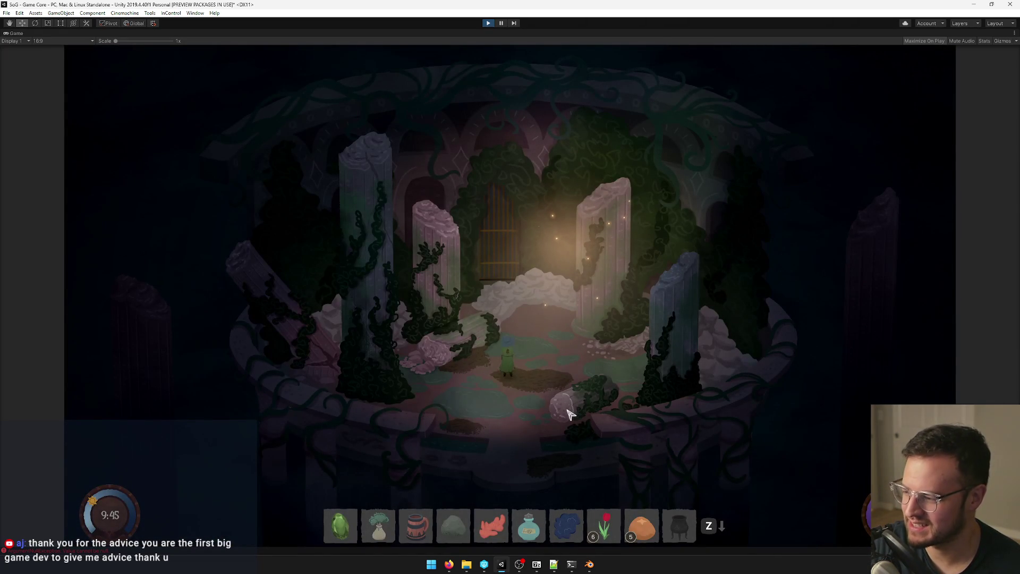
# Step: Open the Console, move it aside, and stop the play-test with Ctrl+P
pyautogui.hotkey('ctrl', 'shift', 'c')
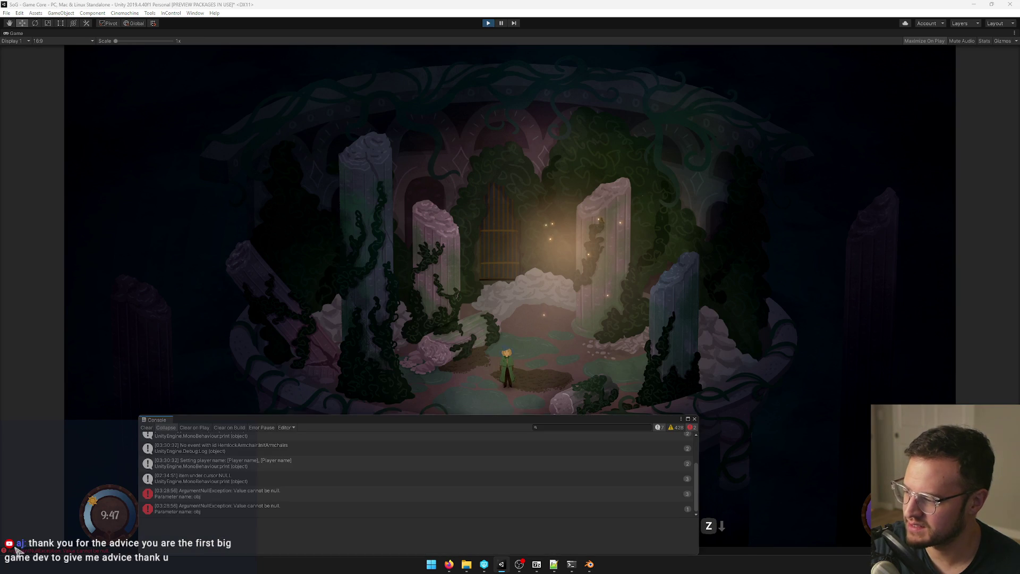
pyautogui.moveTo(587, 413); pyautogui.dragTo(1019, 388)
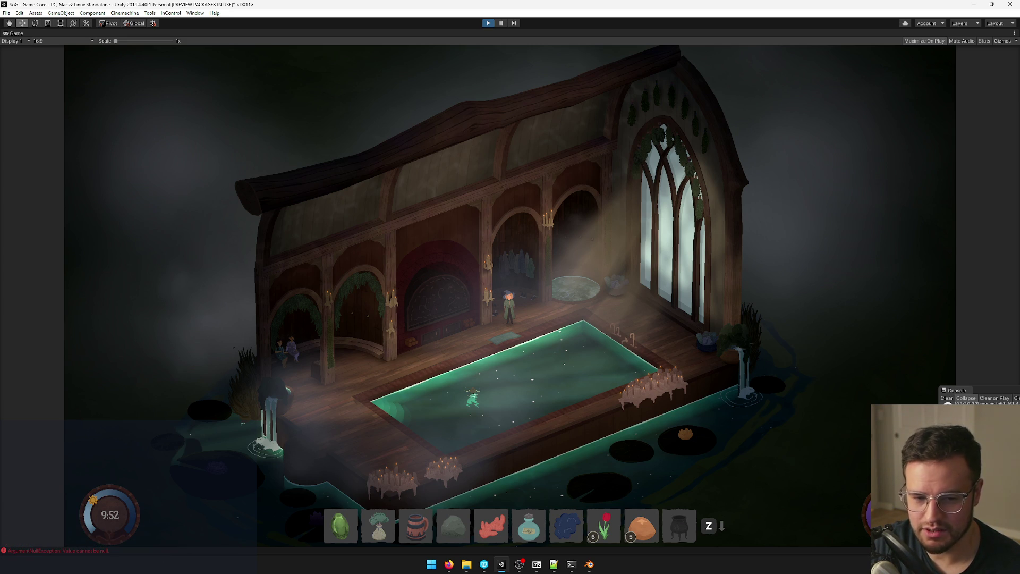
pyautogui.hotkey('ctrl', 'p')
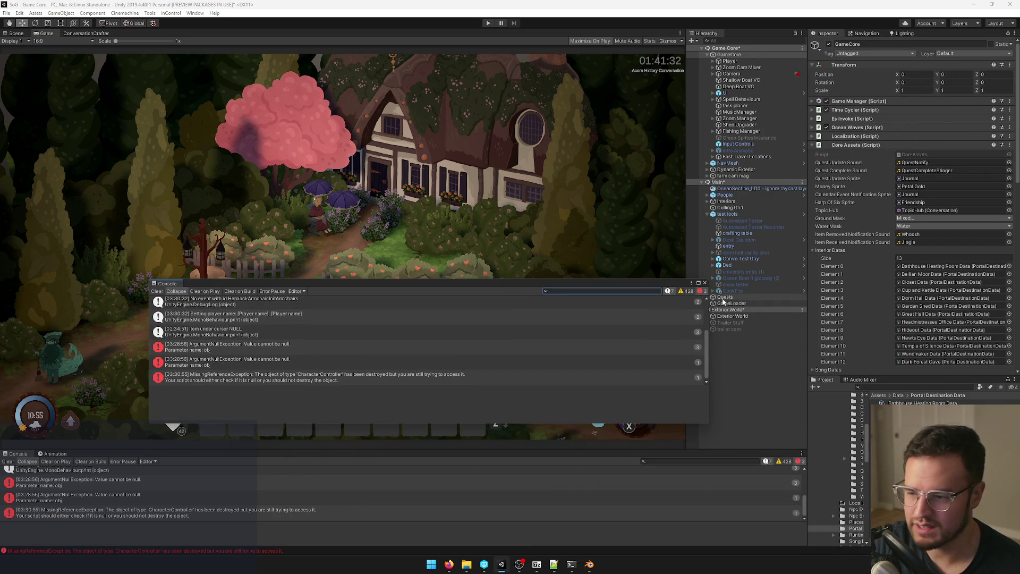
# Step: Resize the floating Console and read the ArgumentNullException stack traces
pyautogui.moveTo(708, 307); pyautogui.dragTo(561, 307)
pyautogui.moveTo(398, 279)
pyautogui.mouseDown()
pyautogui.moveTo(397, 177)
pyautogui.moveTo(387, 225)
pyautogui.moveTo(405, 181)
pyautogui.moveTo(427, 193)
pyautogui.mouseUp()
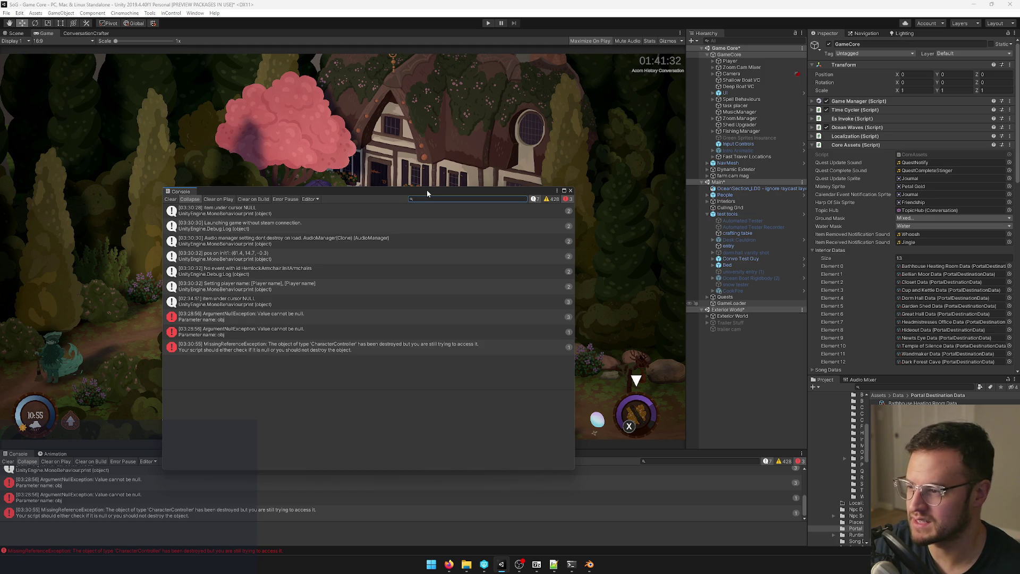
pyautogui.moveTo(428, 191); pyautogui.dragTo(535, 134)
pyautogui.click(346, 272)
pyautogui.click(362, 262)
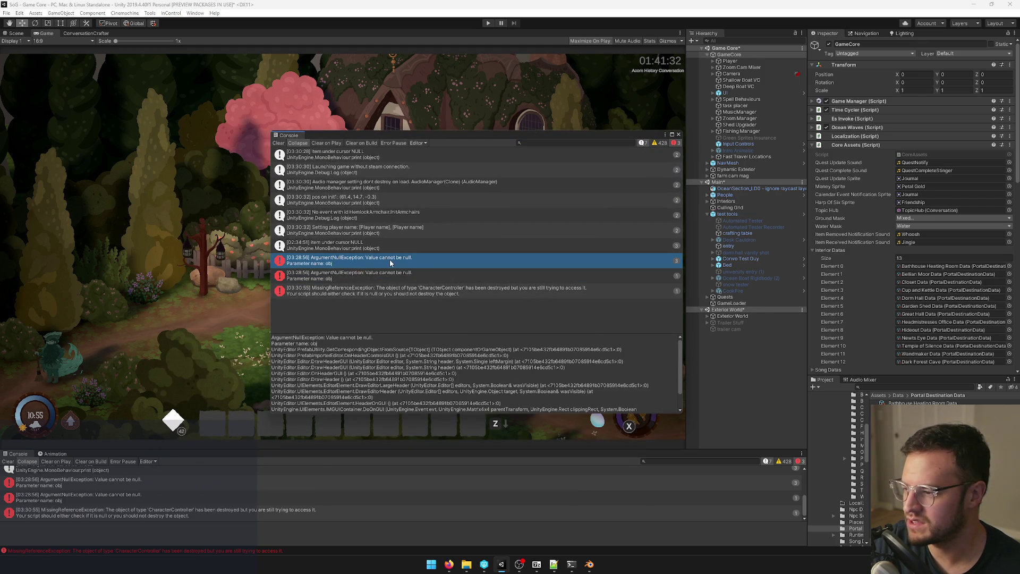
pyautogui.click(105, 487)
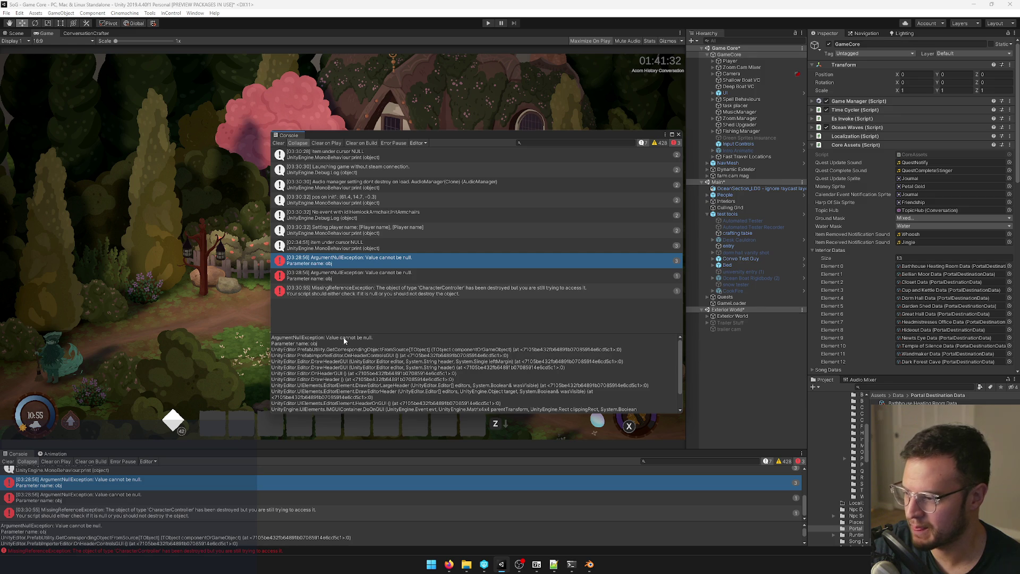
pyautogui.moveTo(345, 333)
pyautogui.mouseDown()
pyautogui.moveTo(345, 271)
pyautogui.moveTo(346, 293)
pyautogui.mouseUp()
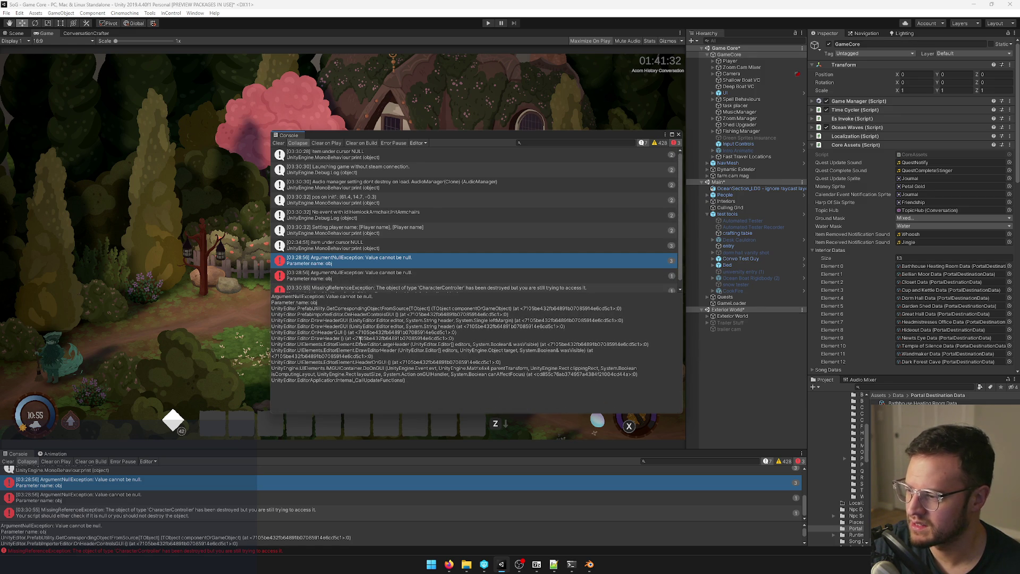
pyautogui.moveTo(355, 344)
pyautogui.mouseDown()
pyautogui.moveTo(442, 383)
pyautogui.moveTo(253, 415)
pyautogui.mouseUp()
# Step: Read the MissingReferenceException trace, clear and close the Console, and start playing again
pyautogui.click(103, 502)
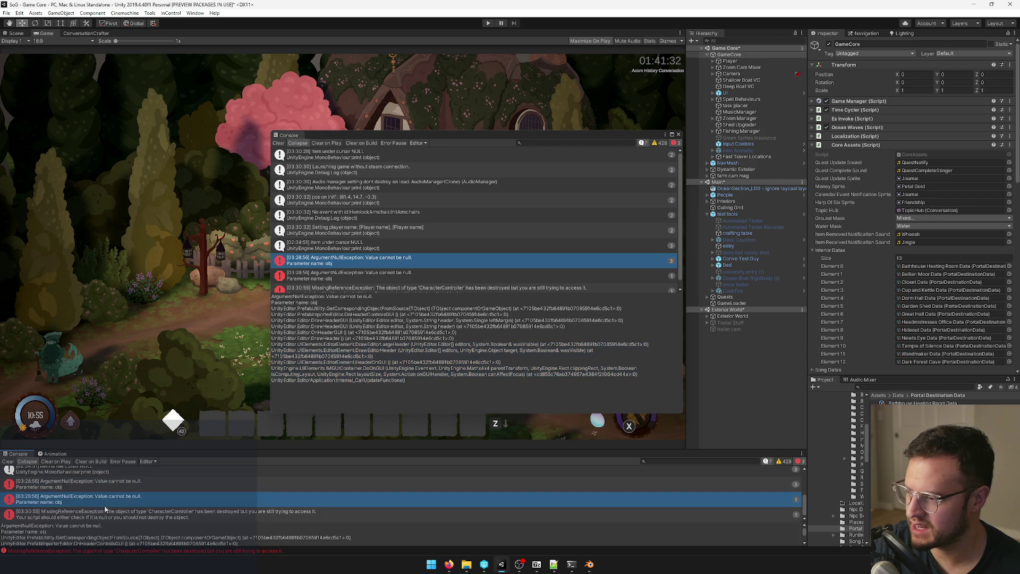
pyautogui.click(108, 512)
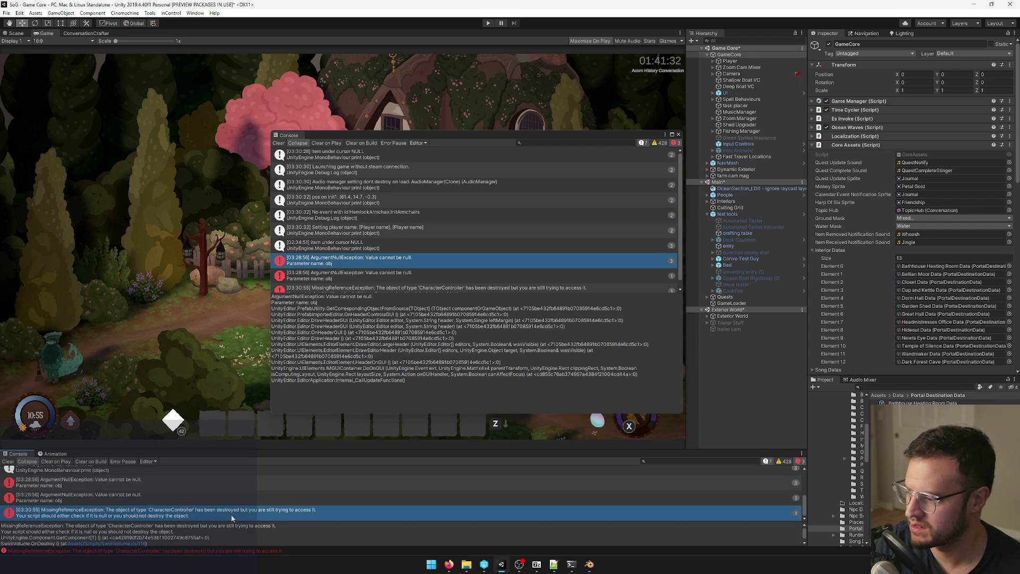
pyautogui.scroll(1, 194, 510)
pyautogui.click(8, 461)
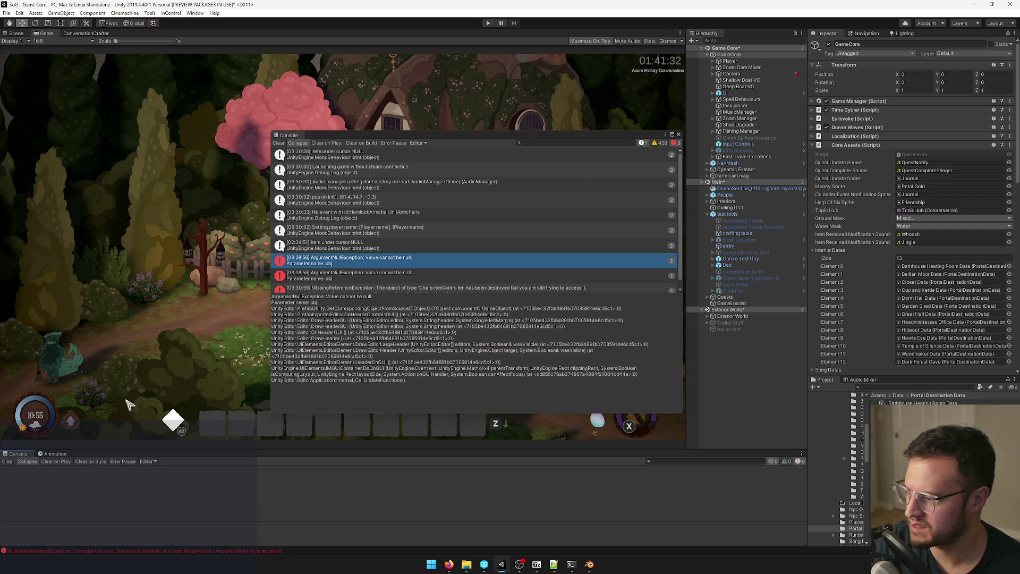
pyautogui.click(679, 134)
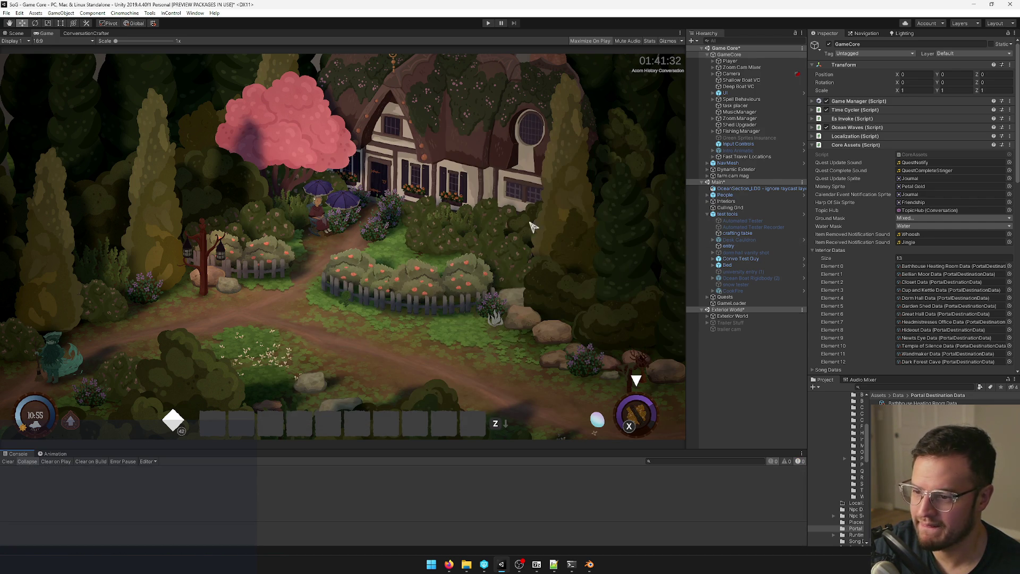
pyautogui.click(488, 24)
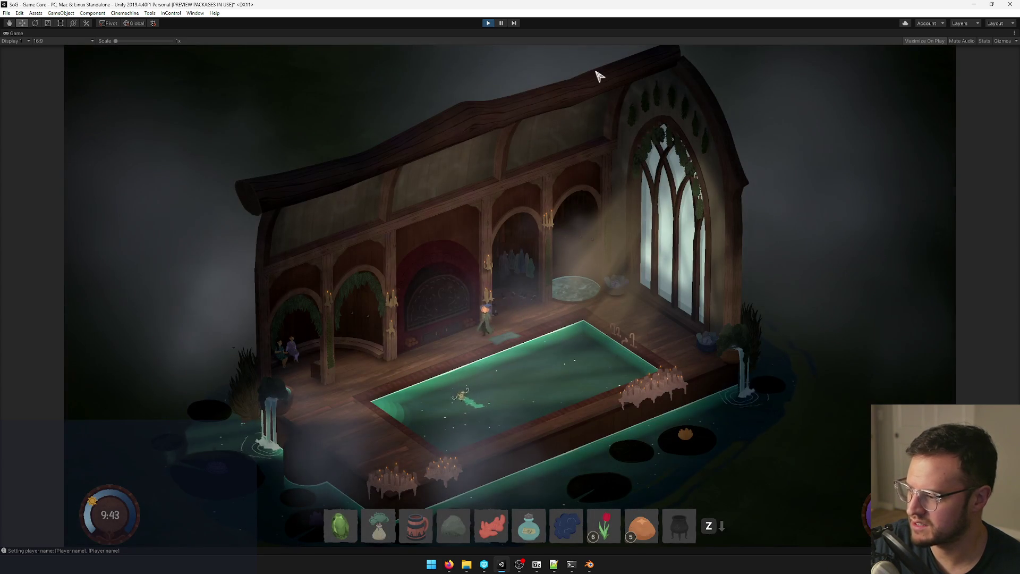
# Step: Stop the play-test after viewing the hall with the glowing green pond
pyautogui.click(488, 24)
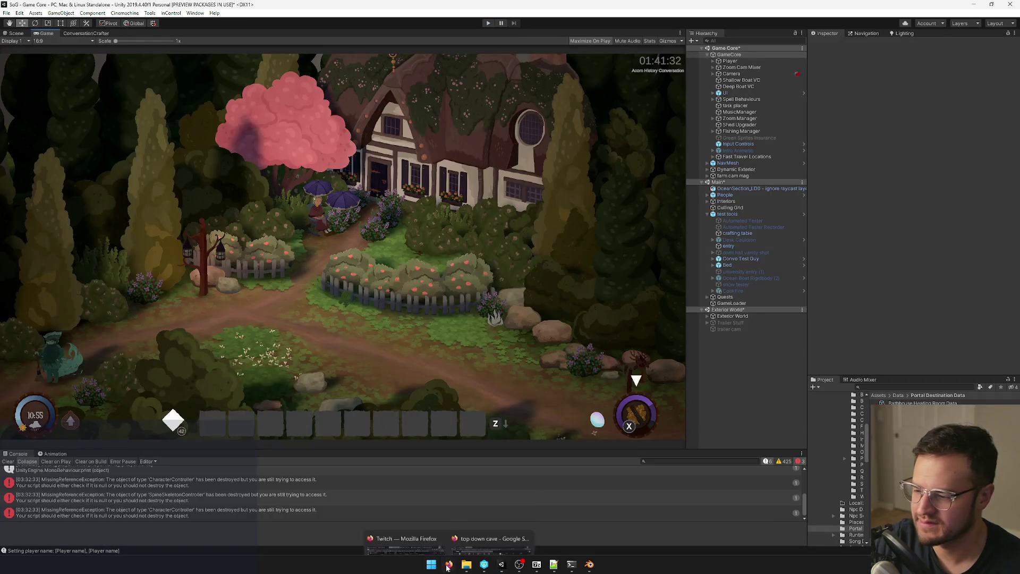
pyautogui.moveTo(449, 564)
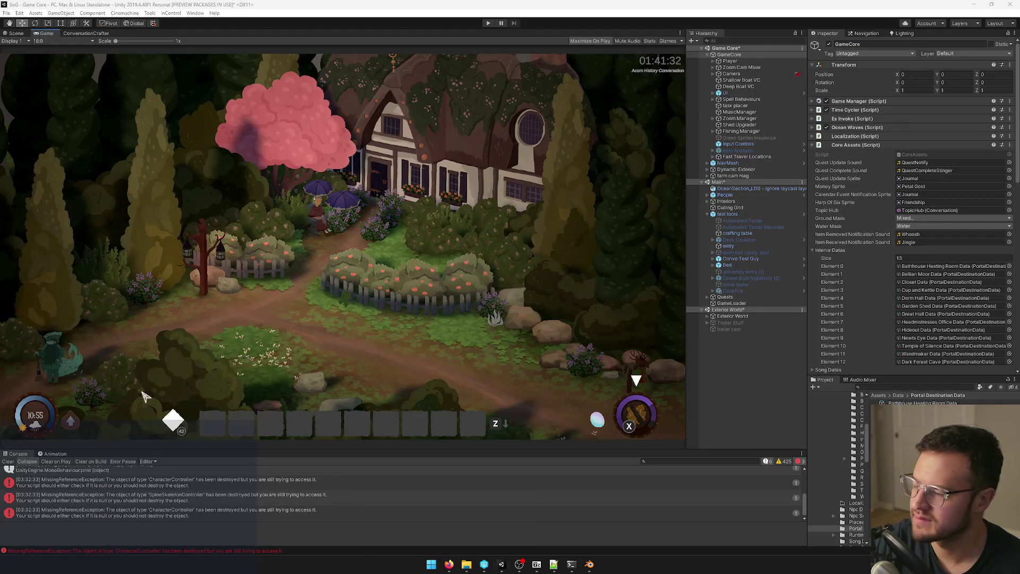
pyautogui.click(170, 313)
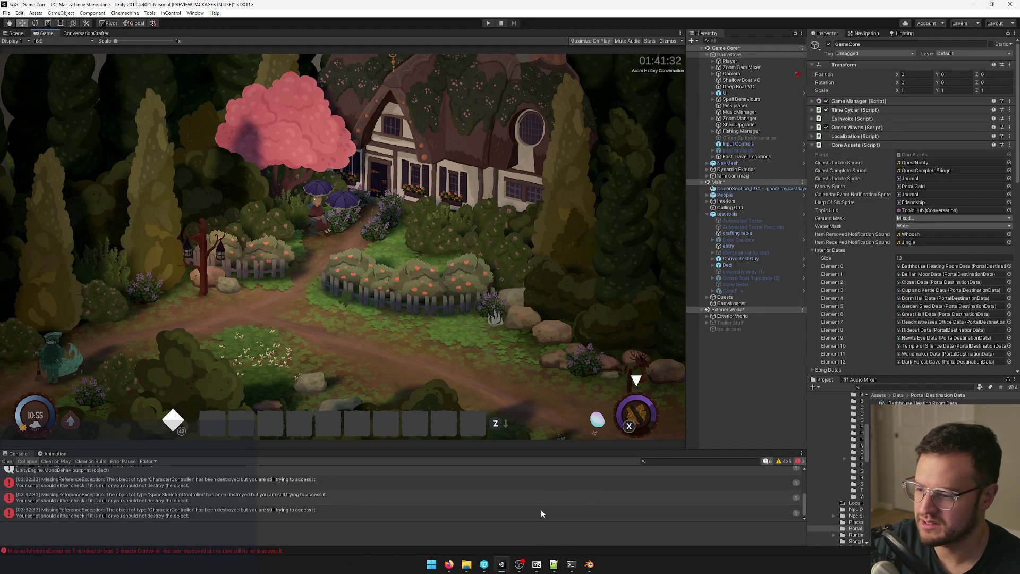
# Step: Search the Project for 'dark forest cav' and open the Dark Forest Cave prefab
pyautogui.click(15, 34)
pyautogui.moveTo(15, 34)
pyautogui.mouseDown()
pyautogui.moveTo(96, 7)
pyautogui.moveTo(223, 62)
pyautogui.moveTo(46, 32)
pyautogui.mouseUp()
pyautogui.click(877, 387)
pyautogui.write('dark fo')
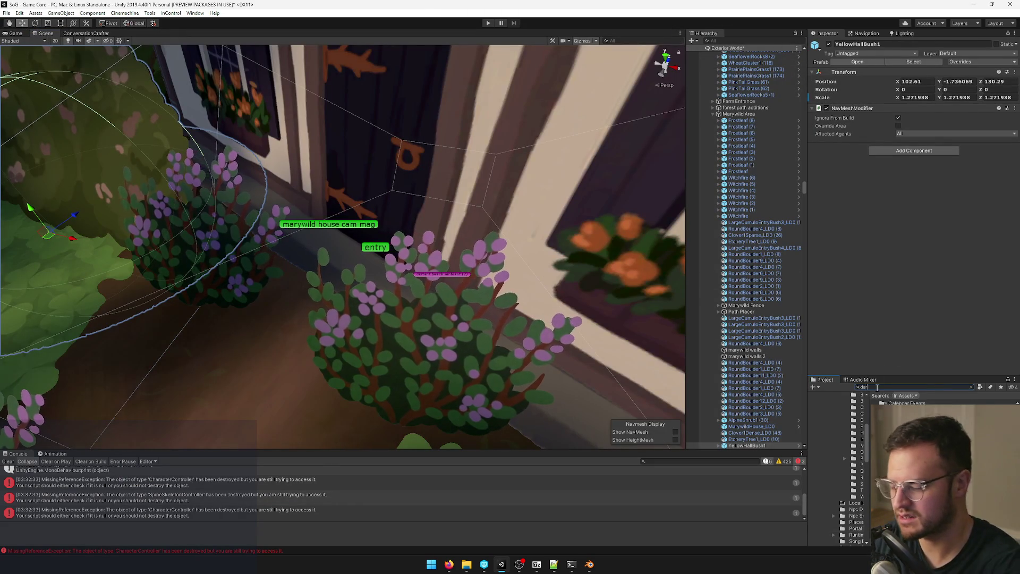
pyautogui.write('rest cav')
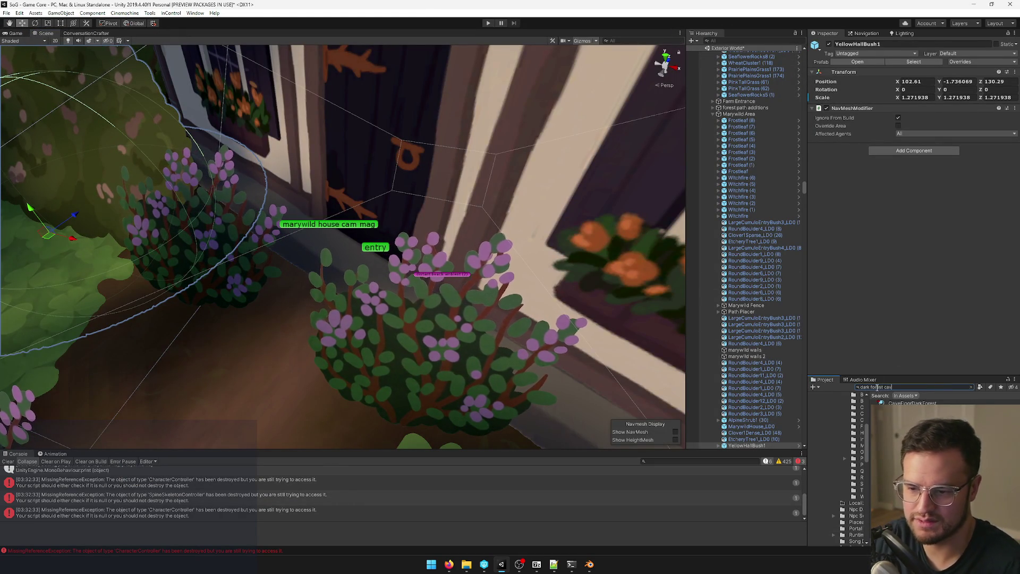
pyautogui.click(913, 410)
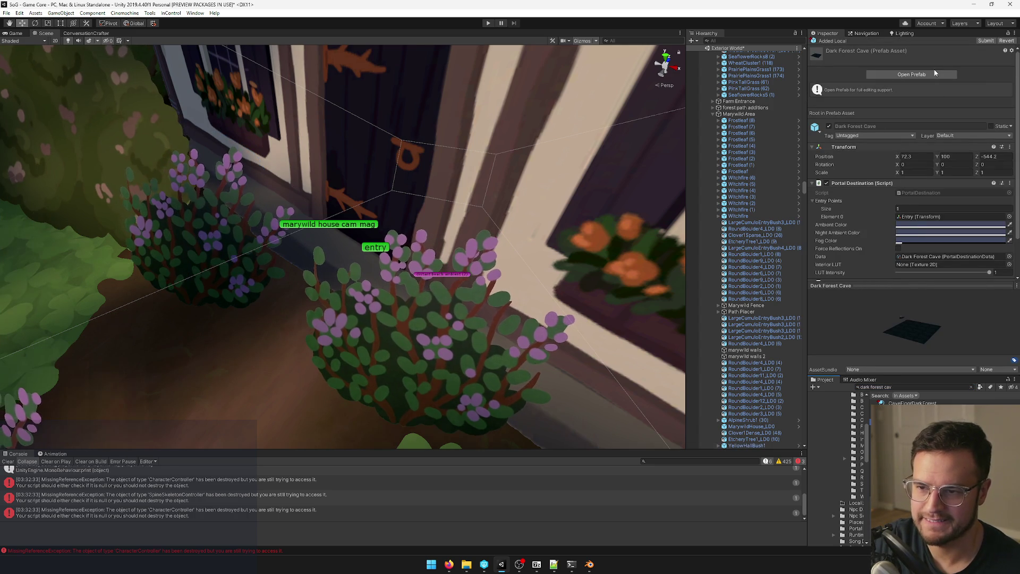
pyautogui.click(911, 74)
# Step: Delete the prefab's top-level glow object, then select Dragon Egg and the dragon den interior mesh
pyautogui.moveTo(367, 276); pyautogui.dragTo(434, 281)
pyautogui.click(722, 64)
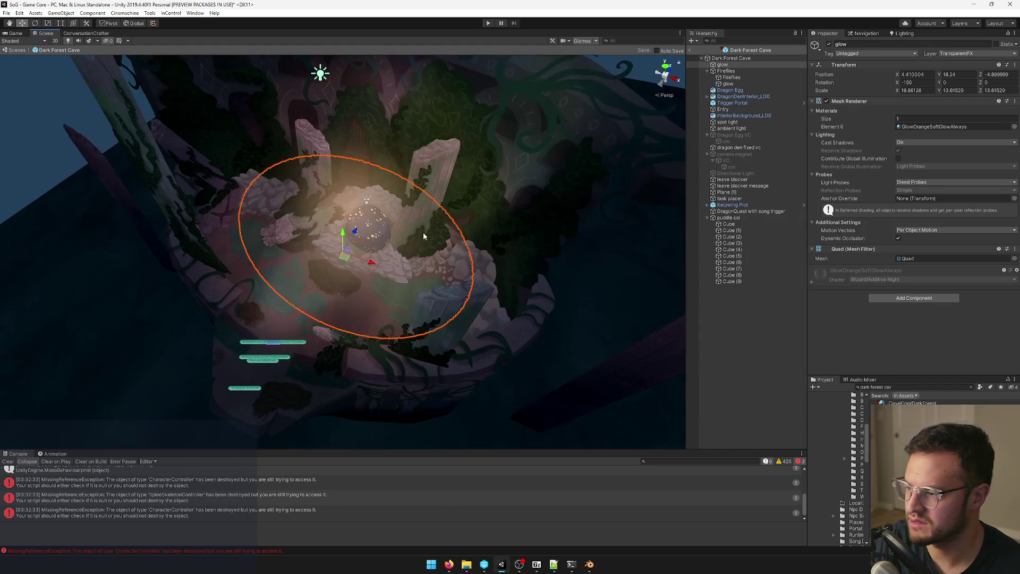
pyautogui.press('Delete')
pyautogui.scroll(-3, 424, 235)
pyautogui.moveTo(424, 236); pyautogui.dragTo(350, 227)
pyautogui.scroll(5, 350, 228)
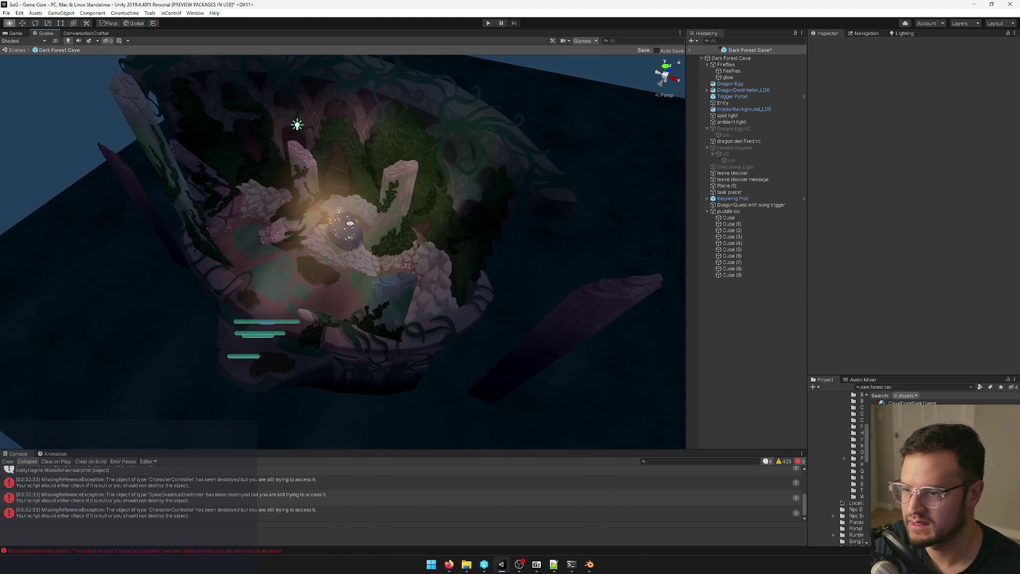
pyautogui.click(729, 83)
pyautogui.keyDown('ctrl'); pyautogui.click(731, 90); pyautogui.keyUp('ctrl')
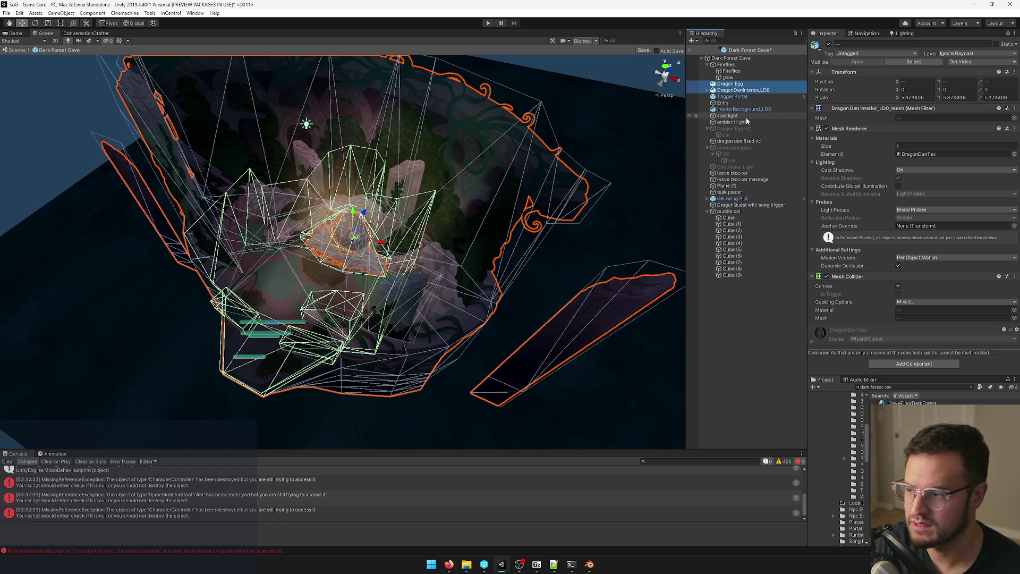
# Step: Switch back to GiantCave.blend in Blender and orbit around the cave ridge
pyautogui.hotkey('alt', 'Tab')
pyautogui.scroll(8, 388, 252)
pyautogui.moveTo(402, 218)
pyautogui.mouseDown()
pyautogui.moveTo(420, 266)
pyautogui.moveTo(337, 333)
pyautogui.moveTo(333, 410)
pyautogui.moveTo(512, 276)
pyautogui.moveTo(414, 262)
pyautogui.moveTo(387, 298)
pyautogui.moveTo(260, 246)
pyautogui.moveTo(442, 207)
pyautogui.moveTo(431, 218)
pyautogui.moveTo(383, 207)
pyautogui.moveTo(420, 221)
pyautogui.mouseUp()
pyautogui.hotkey('shift', 'a')
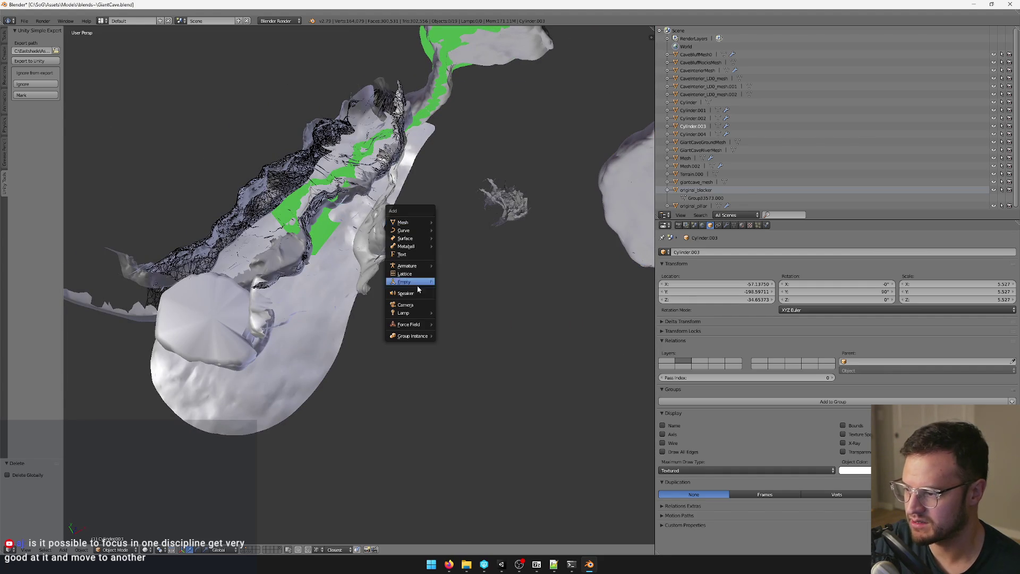
# Step: Add a cube empty with size 20 and name it DarkForestCave_LOD
pyautogui.moveTo(413, 284)
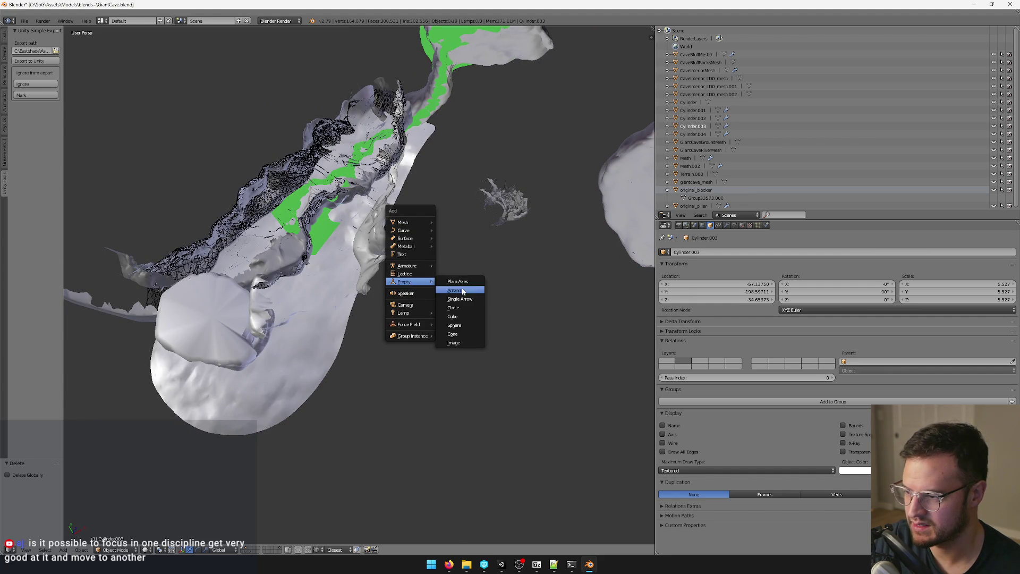
pyautogui.click(461, 315)
pyautogui.press('KP_Decimal')
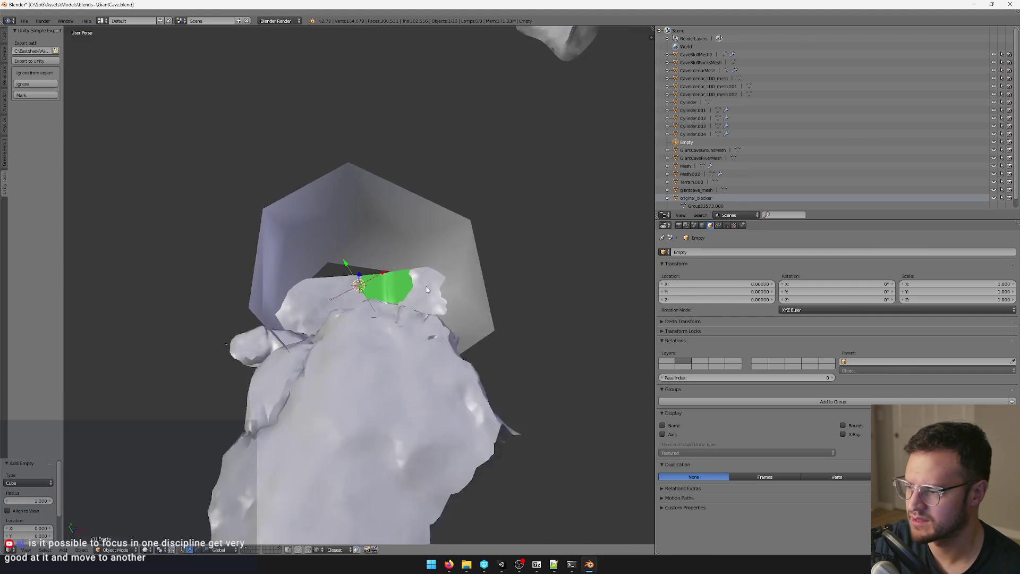
pyautogui.scroll(4, 426, 286)
pyautogui.click(726, 225)
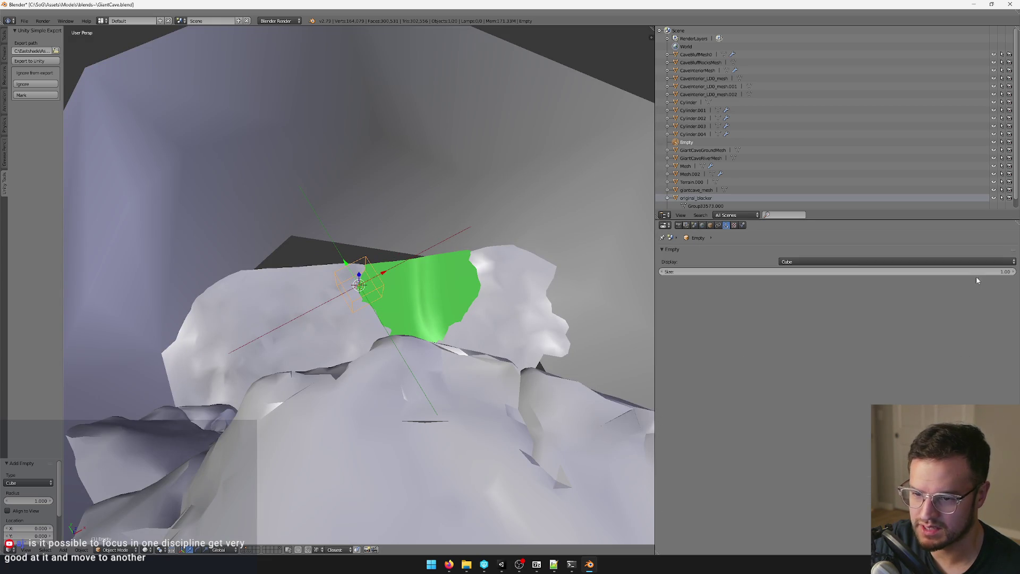
pyautogui.write('0')
pyautogui.press('Return')
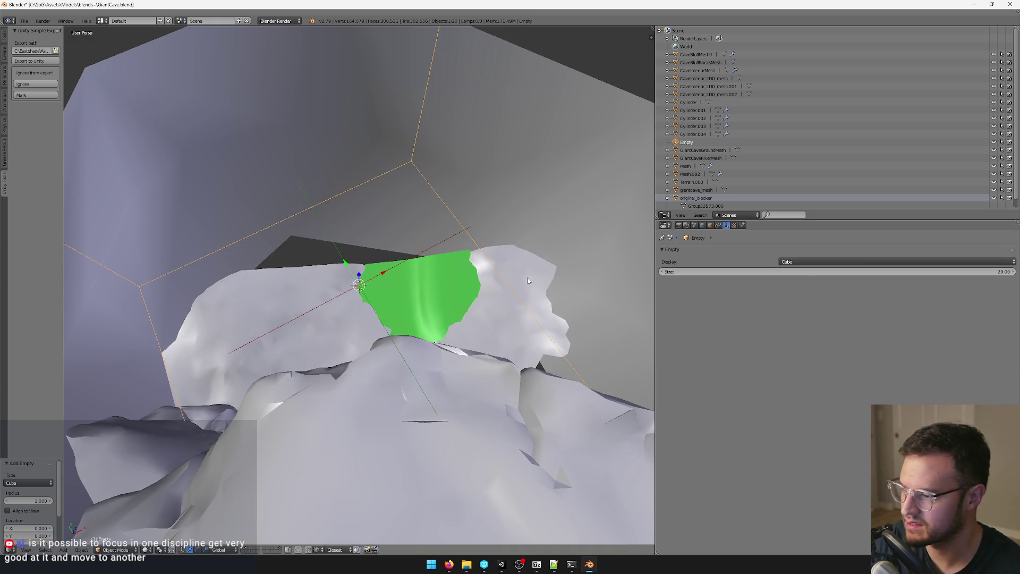
pyautogui.scroll(-6, 471, 292)
pyautogui.moveTo(435, 252)
pyautogui.mouseDown()
pyautogui.moveTo(437, 243)
pyautogui.moveTo(350, 212)
pyautogui.moveTo(602, 209)
pyautogui.moveTo(470, 220)
pyautogui.mouseUp()
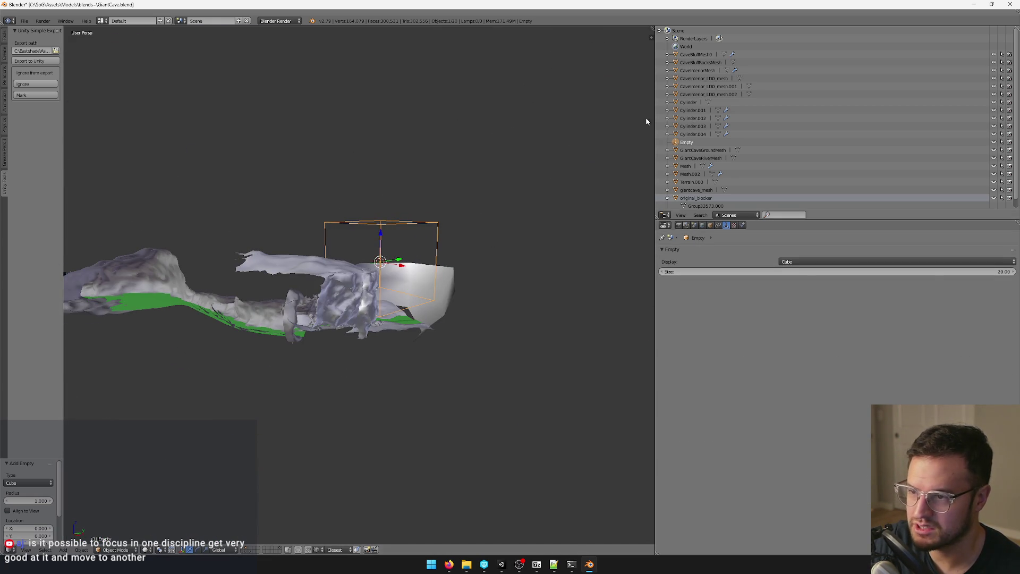
pyautogui.press('n')
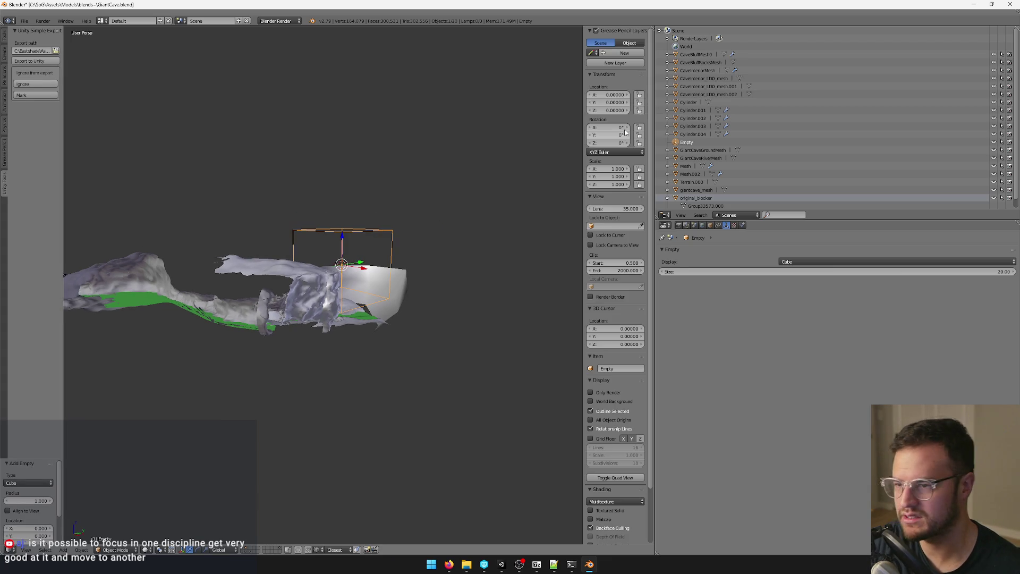
pyautogui.moveTo(560, 116); pyautogui.dragTo(379, 225)
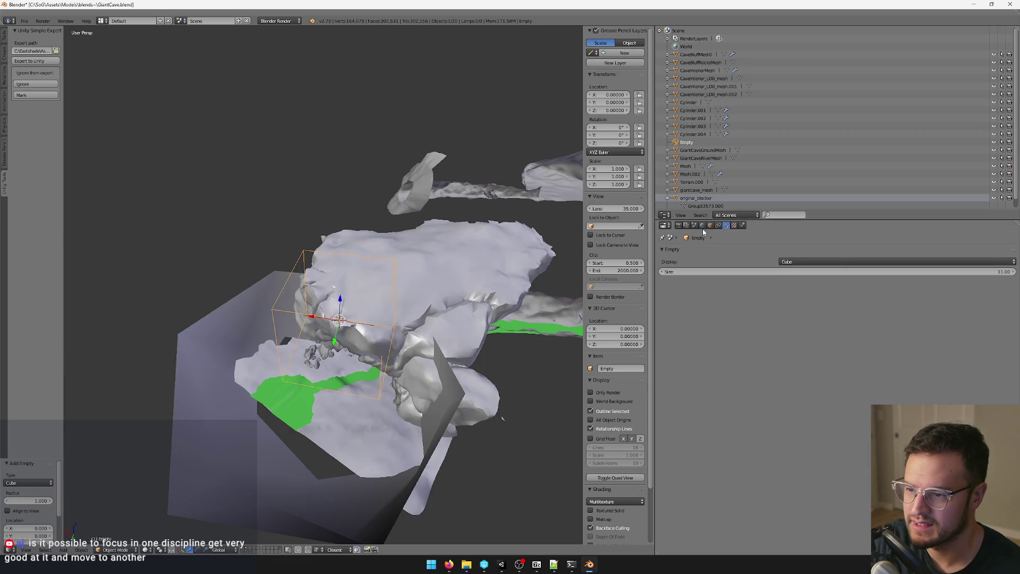
pyautogui.click(711, 225)
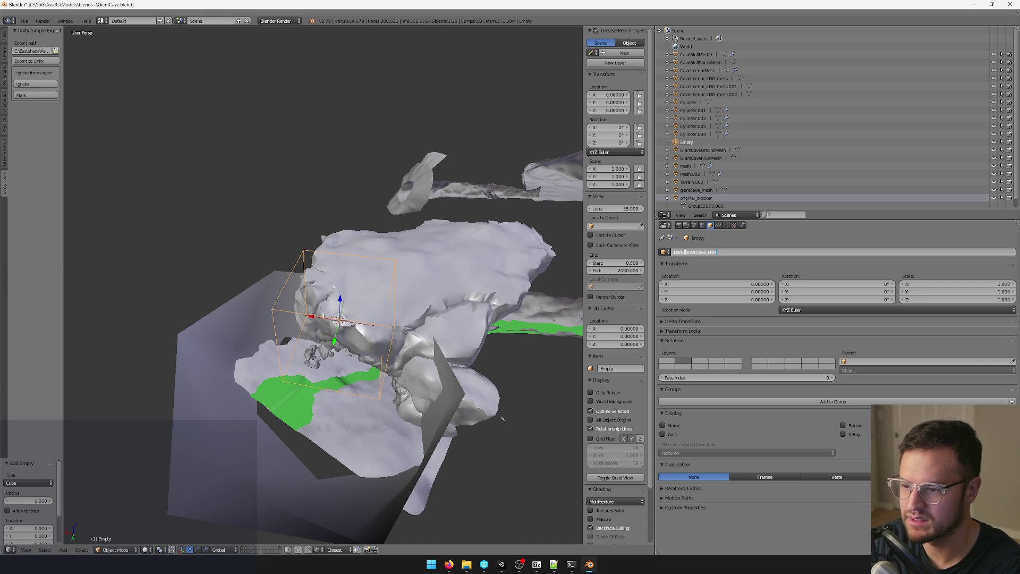
# Step: Delete the CaveBluffMesh object, then select the rock and tunnel pieces
pyautogui.moveTo(303, 199)
pyautogui.mouseDown()
pyautogui.moveTo(330, 165)
pyautogui.moveTo(360, 178)
pyautogui.moveTo(357, 201)
pyautogui.moveTo(378, 166)
pyautogui.moveTo(280, 135)
pyautogui.moveTo(352, 194)
pyautogui.moveTo(322, 105)
pyautogui.moveTo(382, 171)
pyautogui.moveTo(372, 186)
pyautogui.moveTo(413, 158)
pyautogui.moveTo(421, 187)
pyautogui.moveTo(481, 175)
pyautogui.moveTo(359, 228)
pyautogui.moveTo(404, 215)
pyautogui.moveTo(421, 165)
pyautogui.moveTo(398, 169)
pyautogui.moveTo(425, 187)
pyautogui.moveTo(385, 222)
pyautogui.moveTo(388, 260)
pyautogui.moveTo(301, 278)
pyautogui.moveTo(414, 258)
pyautogui.moveTo(225, 303)
pyautogui.moveTo(302, 279)
pyautogui.moveTo(346, 287)
pyautogui.moveTo(255, 298)
pyautogui.moveTo(293, 316)
pyautogui.moveTo(443, 243)
pyautogui.moveTo(434, 257)
pyautogui.moveTo(310, 199)
pyautogui.mouseUp()
pyautogui.rightClick(422, 189)
pyautogui.click(446, 197)
pyautogui.scroll(3, 315, 295)
pyautogui.scroll(-3, 297, 281)
pyautogui.rightClick(319, 220)
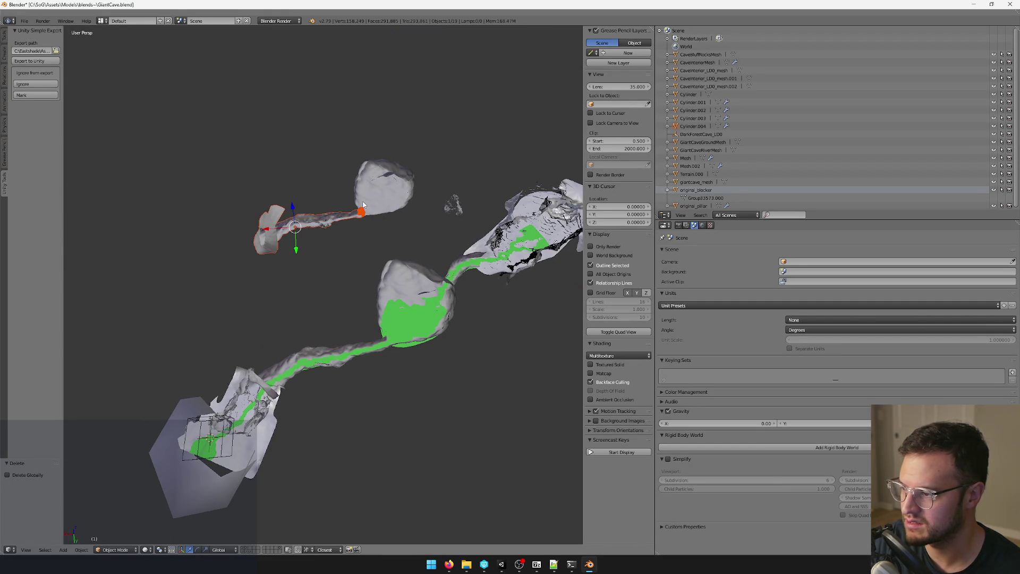
# Step: Delete the Cylinder.003 and Cylinder.004 tunnel pieces and raise the small rock 7.813 along Z
pyautogui.press('Delete')
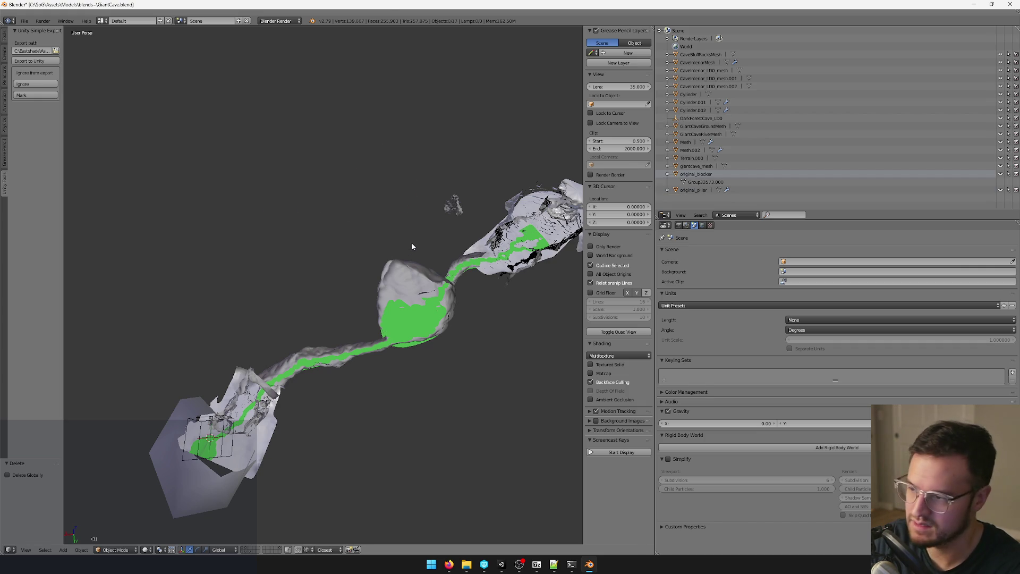
pyautogui.moveTo(418, 184); pyautogui.dragTo(467, 217)
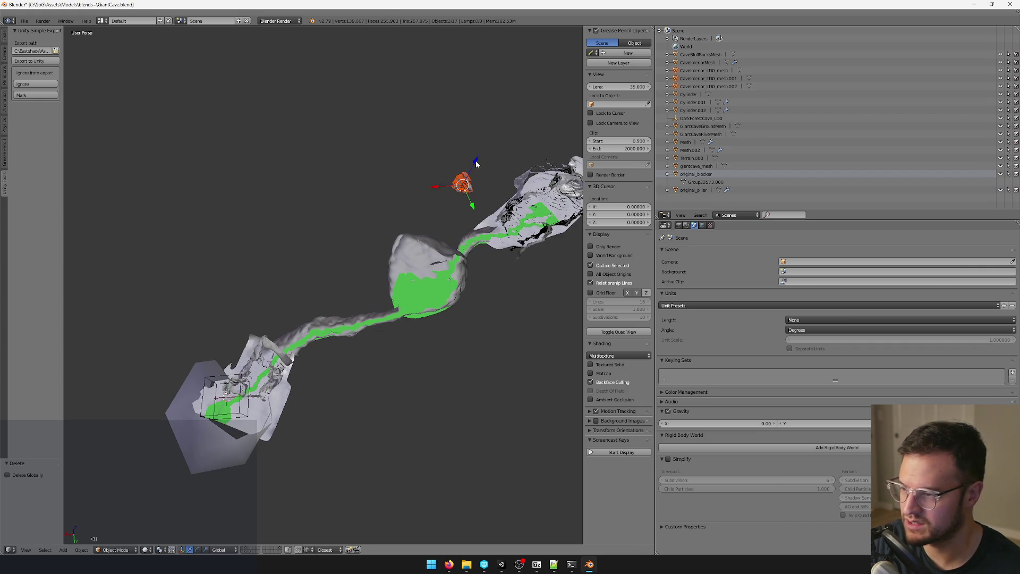
pyautogui.click(319, 386)
pyautogui.press('KP_Decimal')
pyautogui.scroll(-5, 376, 319)
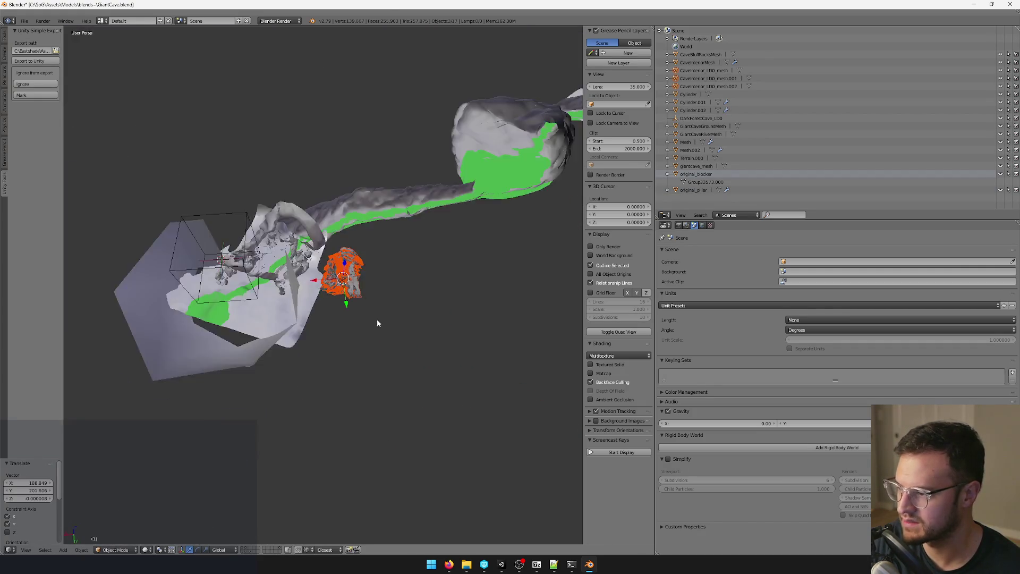
pyautogui.press('KP_Decimal')
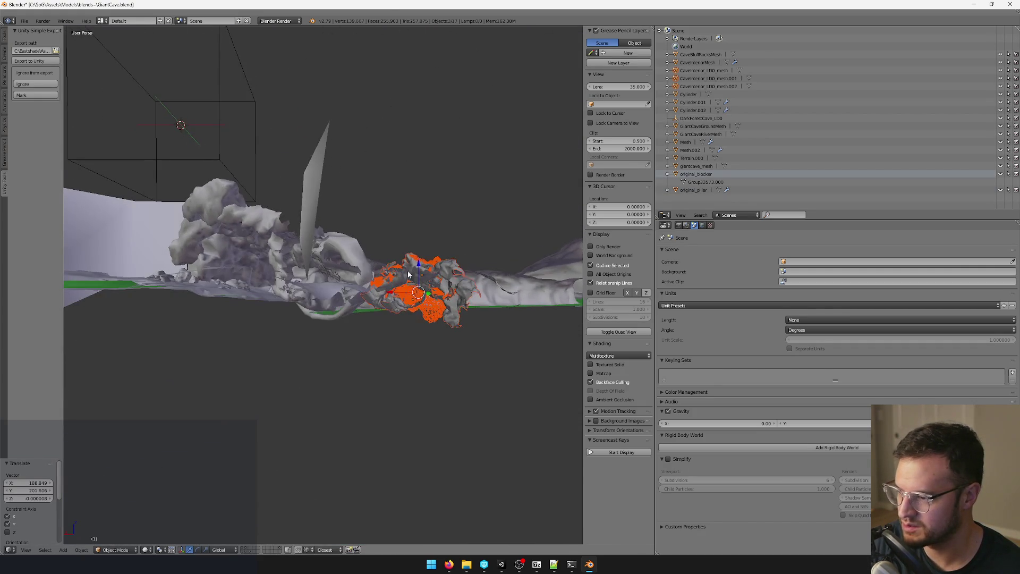
pyautogui.press('g')
pyautogui.press('z')
pyautogui.click(422, 255)
# Step: Select original_blocker, try raising it along Z, then undo the move
pyautogui.moveTo(422, 255)
pyautogui.mouseDown()
pyautogui.moveTo(406, 228)
pyautogui.moveTo(463, 202)
pyautogui.moveTo(409, 262)
pyautogui.moveTo(355, 249)
pyautogui.moveTo(339, 178)
pyautogui.moveTo(353, 173)
pyautogui.moveTo(433, 230)
pyautogui.moveTo(440, 262)
pyautogui.moveTo(485, 296)
pyautogui.moveTo(438, 303)
pyautogui.moveTo(288, 365)
pyautogui.moveTo(395, 270)
pyautogui.mouseUp()
pyautogui.scroll(2, 395, 270)
pyautogui.moveTo(497, 230)
pyautogui.mouseDown()
pyautogui.moveTo(320, 264)
pyautogui.moveTo(411, 233)
pyautogui.moveTo(392, 196)
pyautogui.moveTo(438, 137)
pyautogui.moveTo(414, 150)
pyautogui.moveTo(413, 126)
pyautogui.moveTo(476, 141)
pyautogui.moveTo(410, 155)
pyautogui.moveTo(296, 215)
pyautogui.mouseUp()
pyautogui.scroll(3, 410, 236)
pyautogui.moveTo(440, 112)
pyautogui.mouseDown()
pyautogui.moveTo(401, 154)
pyautogui.moveTo(333, 191)
pyautogui.moveTo(375, 160)
pyautogui.moveTo(444, 144)
pyautogui.moveTo(367, 228)
pyautogui.moveTo(387, 206)
pyautogui.moveTo(376, 265)
pyautogui.moveTo(442, 275)
pyautogui.moveTo(399, 264)
pyautogui.moveTo(431, 248)
pyautogui.moveTo(390, 224)
pyautogui.moveTo(352, 248)
pyautogui.moveTo(328, 223)
pyautogui.mouseUp()
pyautogui.rightClick(349, 249)
pyautogui.rightClick(442, 276)
pyautogui.press('g')
pyautogui.press('z')
pyautogui.click(330, 133)
pyautogui.moveTo(330, 133); pyautogui.dragTo(404, 132)
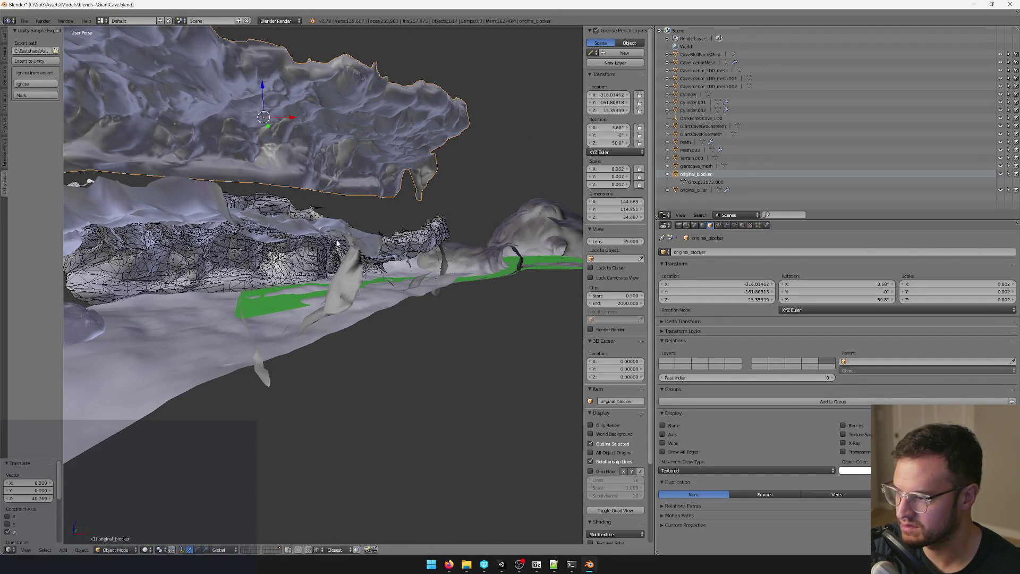
pyautogui.hotkey('ctrl', 'z')
# Step: Nudge original_blocker slightly upward along Z and undo it again
pyautogui.moveTo(349, 198)
pyautogui.mouseDown()
pyautogui.moveTo(372, 186)
pyautogui.moveTo(352, 204)
pyautogui.mouseUp()
pyautogui.press('g')
pyautogui.press('z')
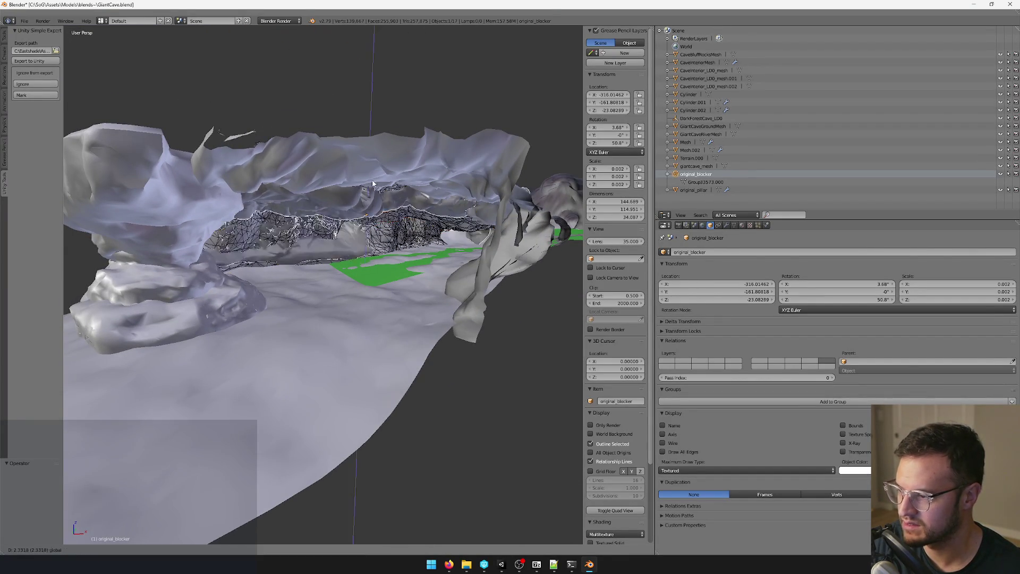
pyautogui.click(438, 186)
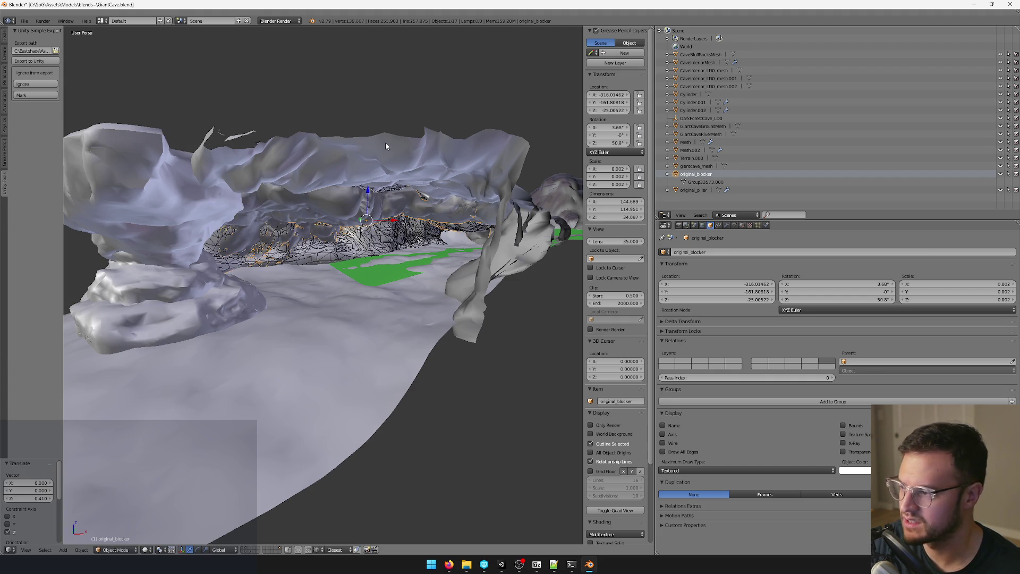
pyautogui.hotkey('ctrl', 'z')
pyautogui.scroll(3, 384, 152)
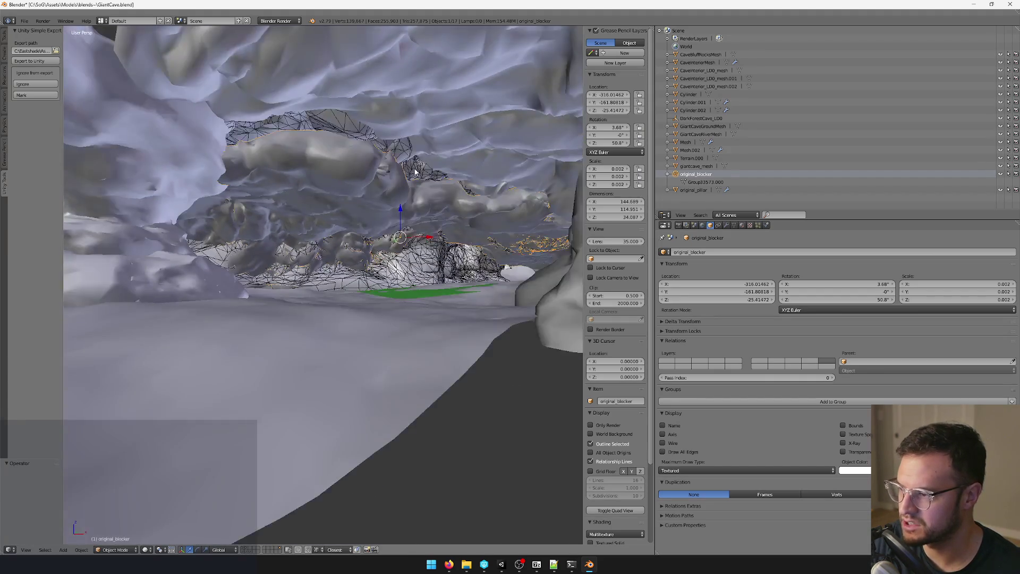
pyautogui.scroll(3, 414, 172)
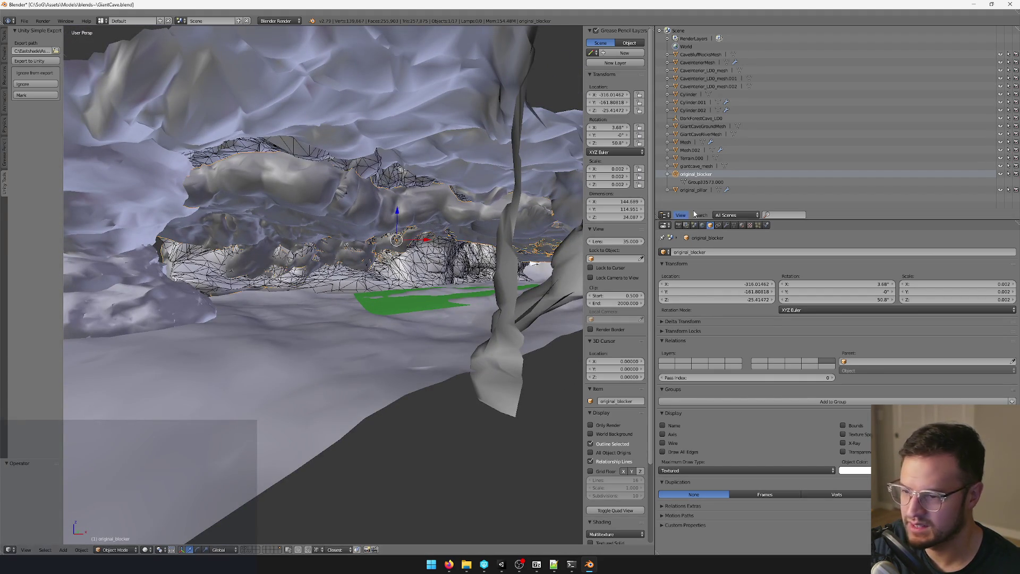
pyautogui.scroll(2, 397, 205)
# Step: Delete original_blocker and save over the GiantCave blend file
pyautogui.press('x')
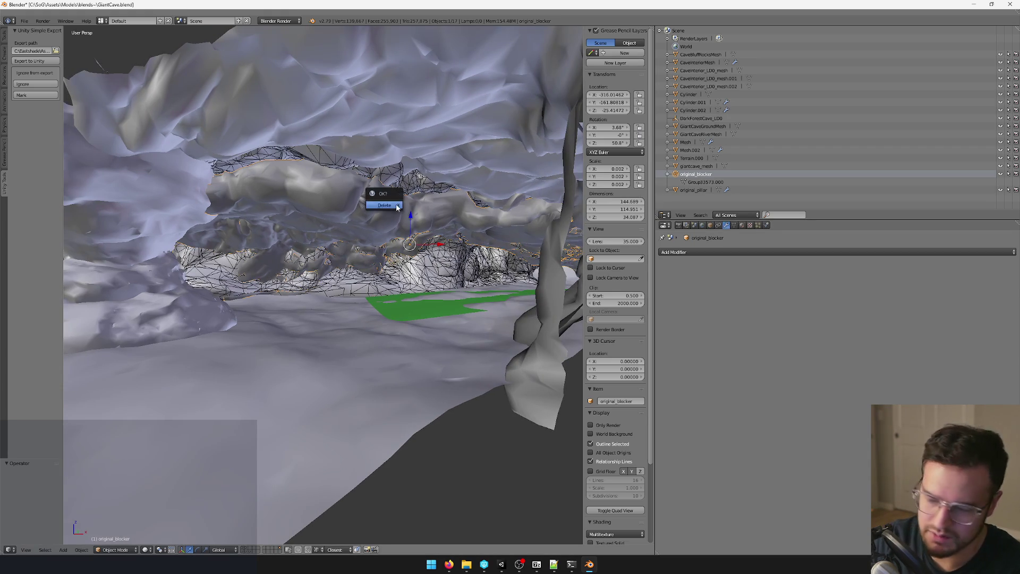
pyautogui.click(397, 207)
pyautogui.rightClick(384, 218)
pyautogui.moveTo(383, 215)
pyautogui.mouseDown()
pyautogui.moveTo(413, 221)
pyautogui.moveTo(440, 248)
pyautogui.moveTo(376, 178)
pyautogui.moveTo(375, 192)
pyautogui.moveTo(326, 164)
pyautogui.moveTo(338, 209)
pyautogui.moveTo(428, 94)
pyautogui.moveTo(231, 149)
pyautogui.moveTo(413, 95)
pyautogui.moveTo(403, 140)
pyautogui.moveTo(345, 166)
pyautogui.moveTo(341, 184)
pyautogui.mouseUp()
pyautogui.hotkey('ctrl', 's')
pyautogui.click(376, 196)
# Step: Delete the box-shaped giantcave_mesh section
pyautogui.scroll(6, 345, 176)
pyautogui.scroll(-5, 358, 170)
pyautogui.rightClick(342, 335)
pyautogui.moveTo(342, 334); pyautogui.dragTo(381, 324)
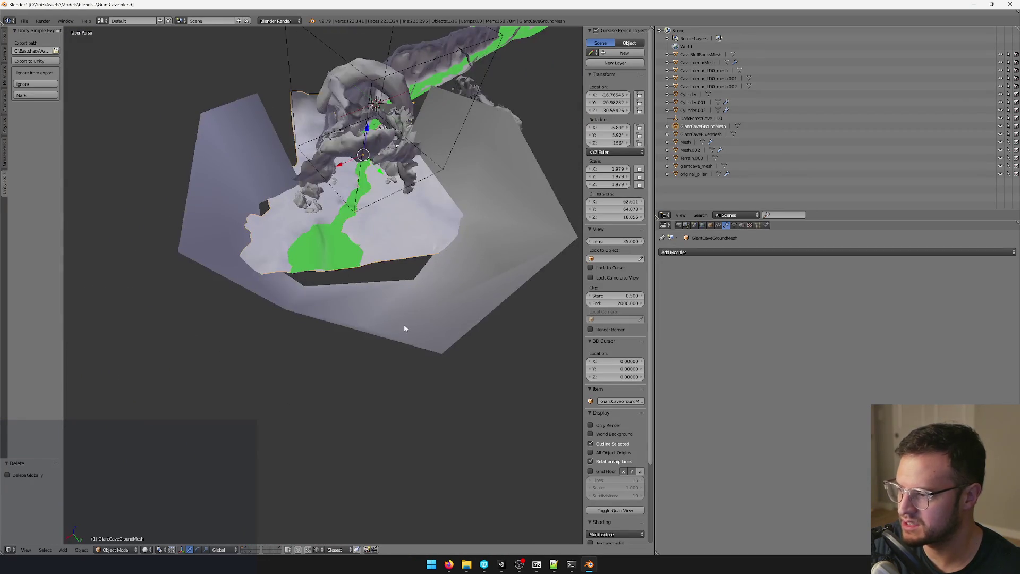
pyautogui.moveTo(453, 322)
pyautogui.mouseDown()
pyautogui.moveTo(455, 342)
pyautogui.moveTo(440, 356)
pyautogui.moveTo(458, 382)
pyautogui.mouseUp()
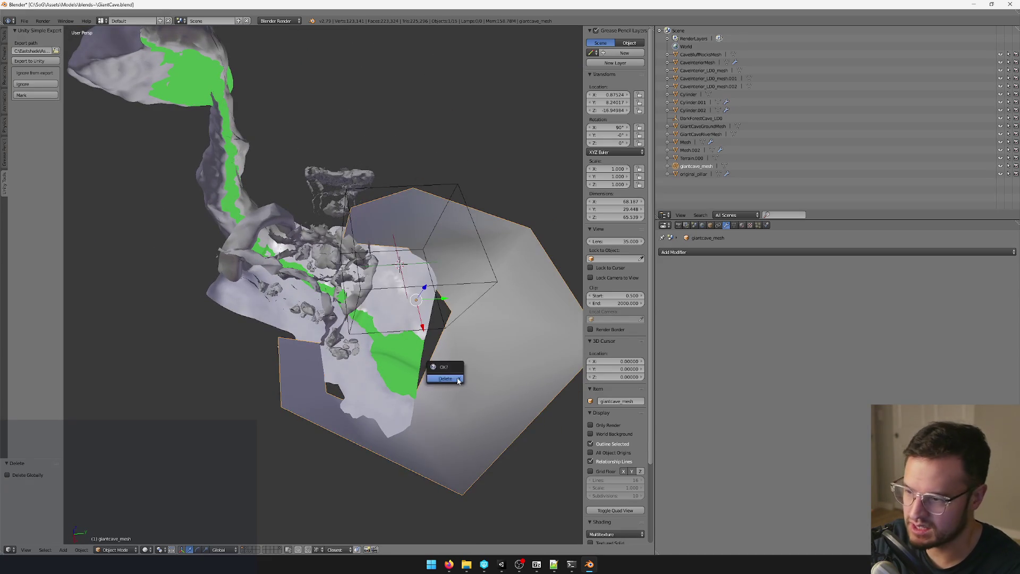
pyautogui.click(445, 379)
# Step: Inspect the remaining GiantCaveGroundMesh, Cylinder tunnel piece and DarkForestCave_LOD empty
pyautogui.rightClick(422, 369)
pyautogui.moveTo(421, 369)
pyautogui.mouseDown()
pyautogui.moveTo(401, 369)
pyautogui.moveTo(446, 369)
pyautogui.moveTo(444, 358)
pyautogui.moveTo(380, 382)
pyautogui.mouseUp()
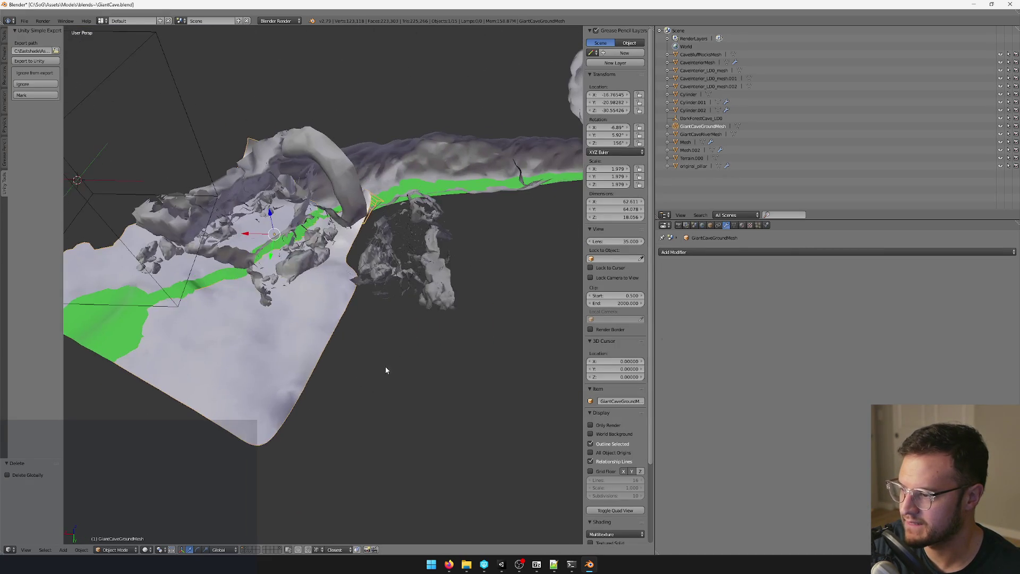
pyautogui.moveTo(442, 282)
pyautogui.mouseDown()
pyautogui.moveTo(373, 322)
pyautogui.moveTo(375, 310)
pyautogui.moveTo(405, 316)
pyautogui.moveTo(358, 312)
pyautogui.moveTo(393, 314)
pyautogui.moveTo(337, 334)
pyautogui.moveTo(400, 314)
pyautogui.moveTo(350, 394)
pyautogui.moveTo(375, 349)
pyautogui.moveTo(439, 312)
pyautogui.moveTo(428, 278)
pyautogui.moveTo(416, 290)
pyautogui.moveTo(444, 289)
pyautogui.moveTo(382, 289)
pyautogui.moveTo(422, 276)
pyautogui.moveTo(411, 285)
pyautogui.mouseUp()
pyautogui.rightClick(405, 317)
pyautogui.scroll(-3, 337, 335)
pyautogui.scroll(-6, 417, 283)
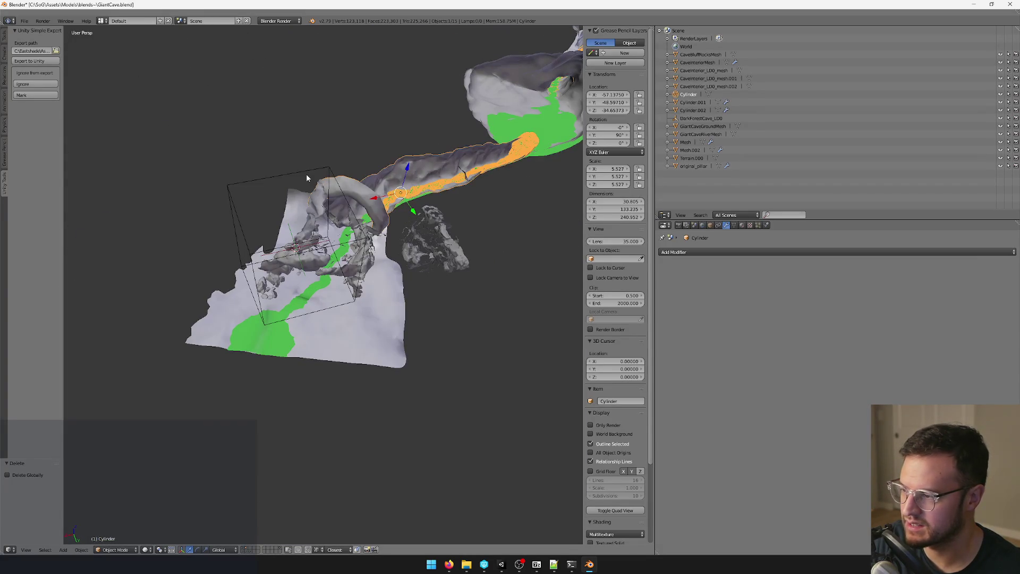
pyautogui.rightClick(308, 177)
pyautogui.moveTo(360, 191)
pyautogui.mouseDown()
pyautogui.moveTo(340, 198)
pyautogui.moveTo(381, 204)
pyautogui.mouseUp()
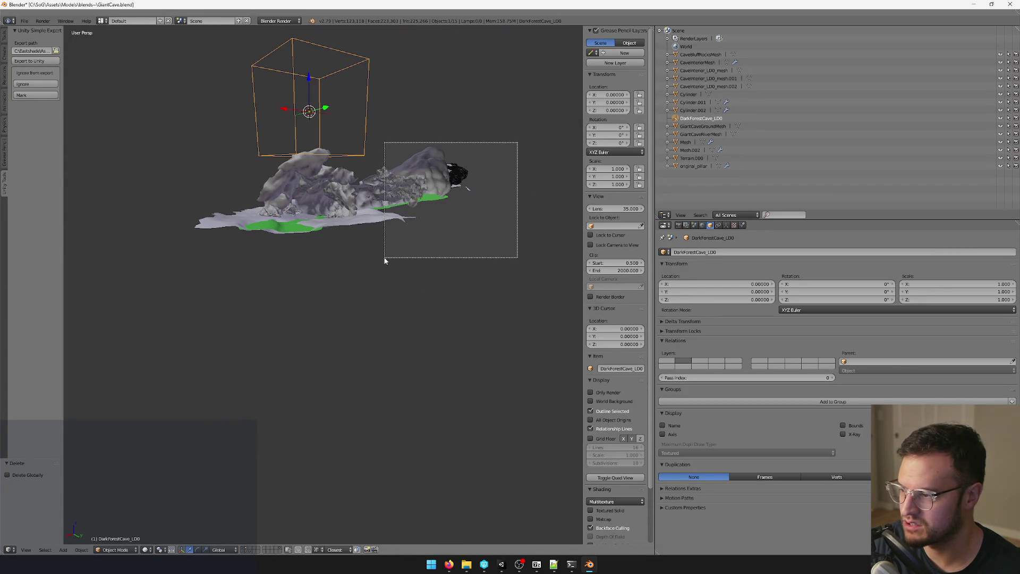
# Step: Box-select the cave meshes and raise them twice along the Z axis
pyautogui.moveTo(384, 259); pyautogui.dragTo(386, 260)
pyautogui.moveTo(335, 234)
pyautogui.mouseDown()
pyautogui.moveTo(223, 182)
pyautogui.moveTo(441, 151)
pyautogui.moveTo(397, 231)
pyautogui.moveTo(440, 214)
pyautogui.mouseUp()
pyautogui.press('g')
pyautogui.press('z')
pyautogui.click(419, 154)
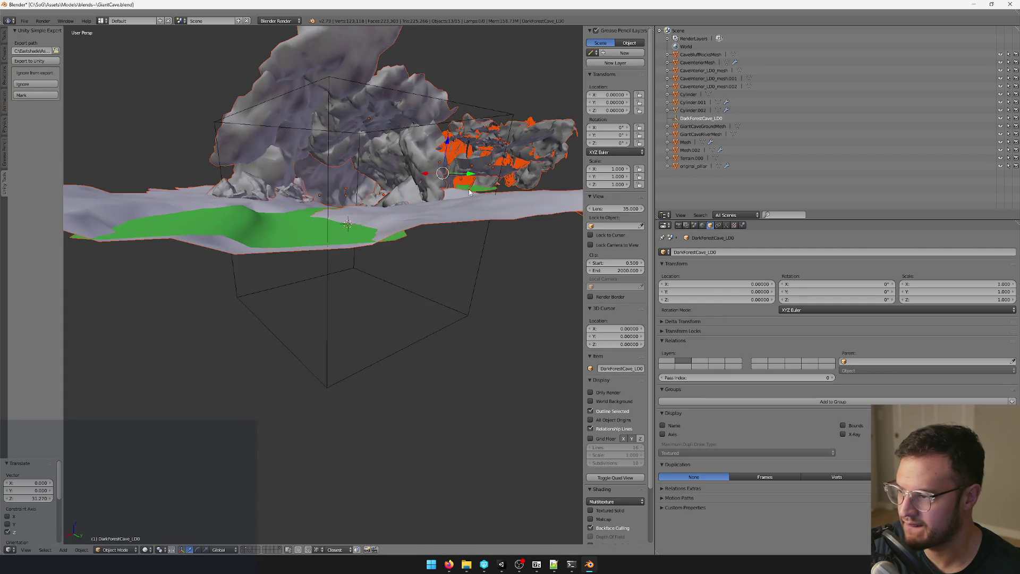
pyautogui.press('g')
pyautogui.press('z')
pyautogui.click(445, 146)
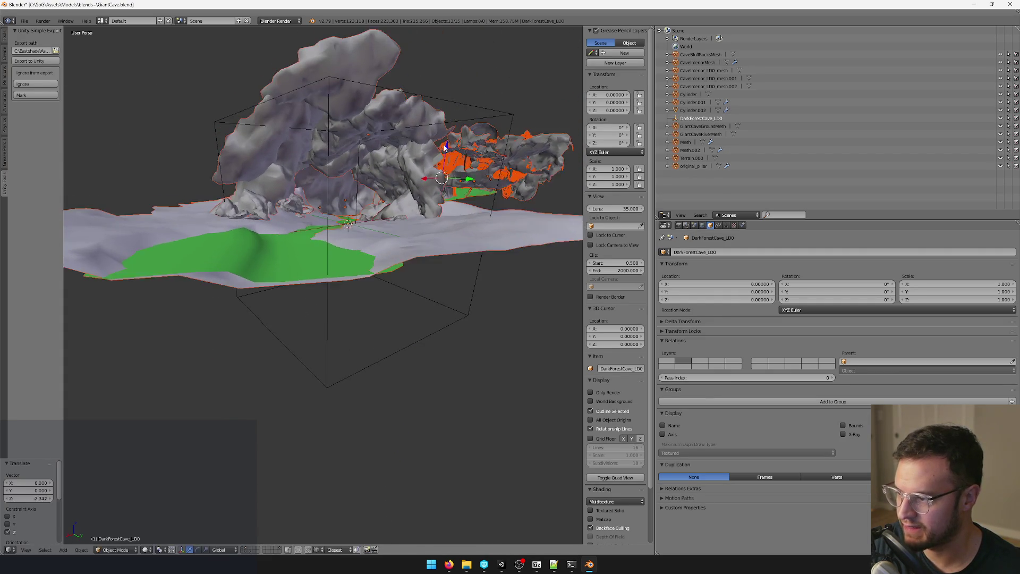
# Step: Move the Cylinder rock sideways and unparent it, keeping its position
pyautogui.moveTo(447, 130)
pyautogui.mouseDown()
pyautogui.moveTo(436, 183)
pyautogui.moveTo(314, 254)
pyautogui.mouseUp()
pyautogui.scroll(-3, 436, 193)
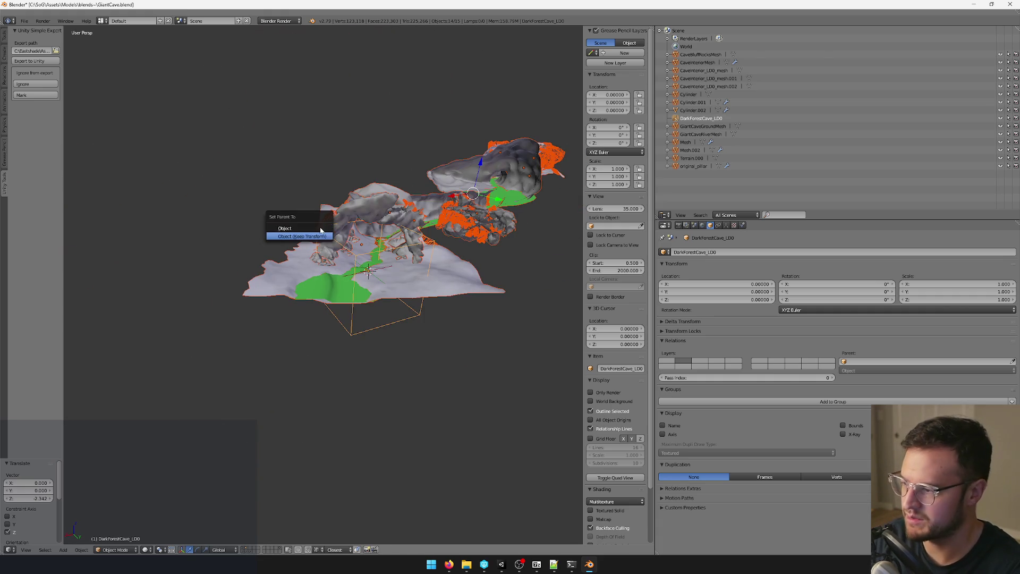
pyautogui.moveTo(322, 236)
pyautogui.mouseDown()
pyautogui.moveTo(387, 196)
pyautogui.moveTo(414, 243)
pyautogui.mouseUp()
pyautogui.rightClick(421, 205)
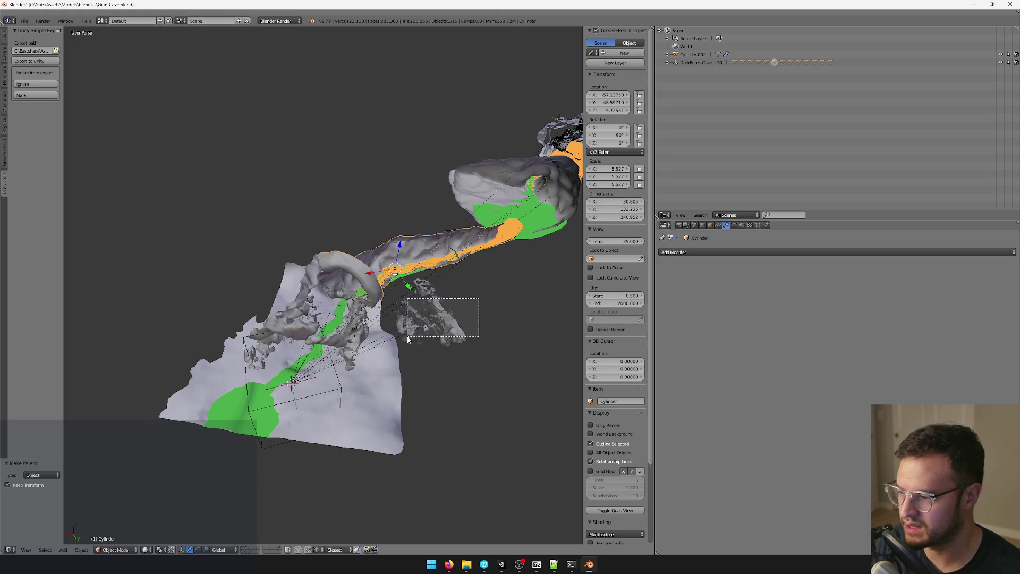
pyautogui.press('g')
pyautogui.hotkey('shift', 'z')
pyautogui.click(498, 340)
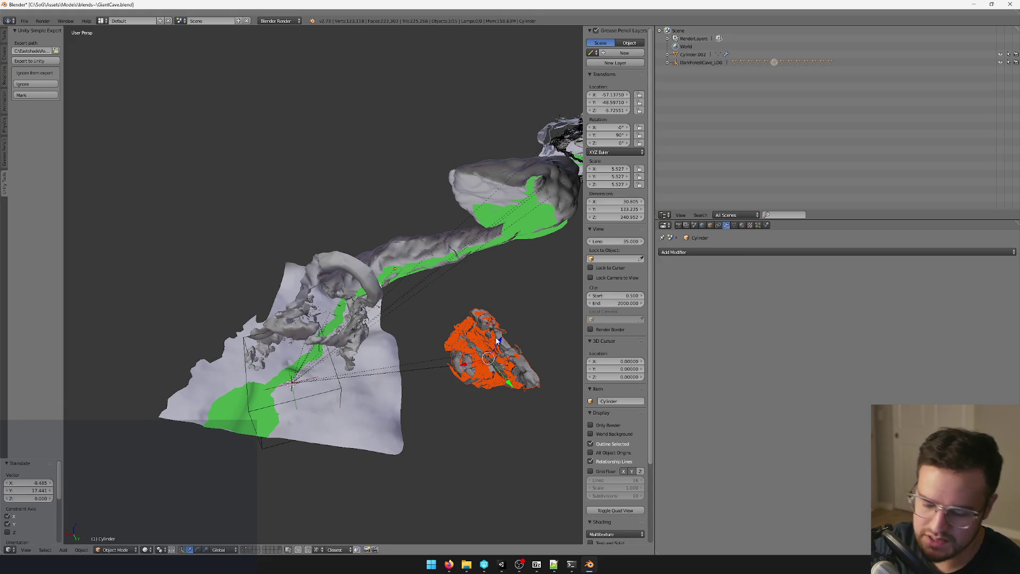
pyautogui.click(496, 339)
# Step: Deselect everything in Blender and switch back to Unity
pyautogui.press('a')
pyautogui.moveTo(452, 403)
pyautogui.mouseDown()
pyautogui.moveTo(464, 346)
pyautogui.moveTo(453, 400)
pyautogui.mouseUp()
pyautogui.click(499, 564)
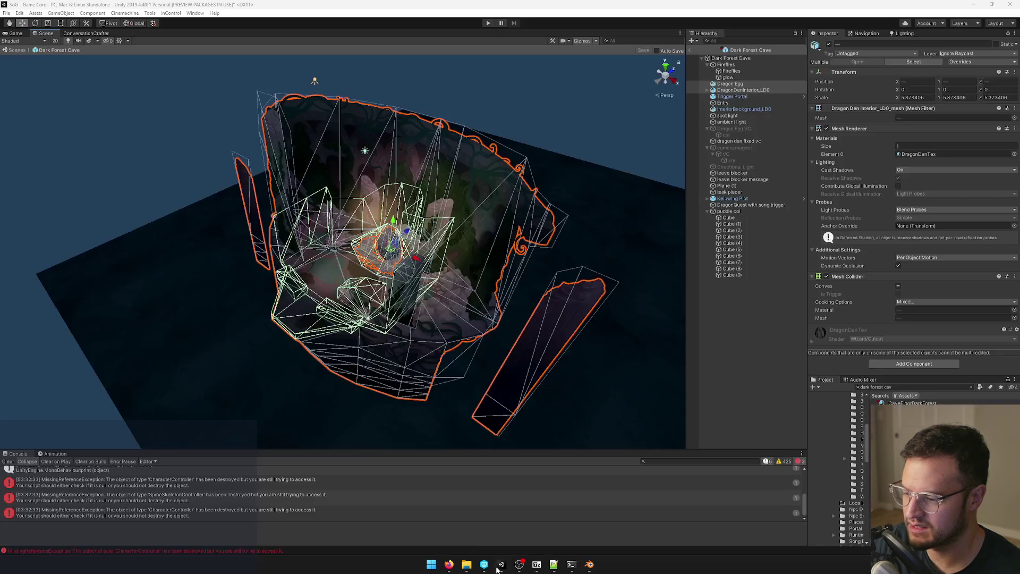
# Step: Select CaveFloorDarkForest in Unity, then show GiantCaveGroundMesh's material settings in Blender
pyautogui.click(903, 403)
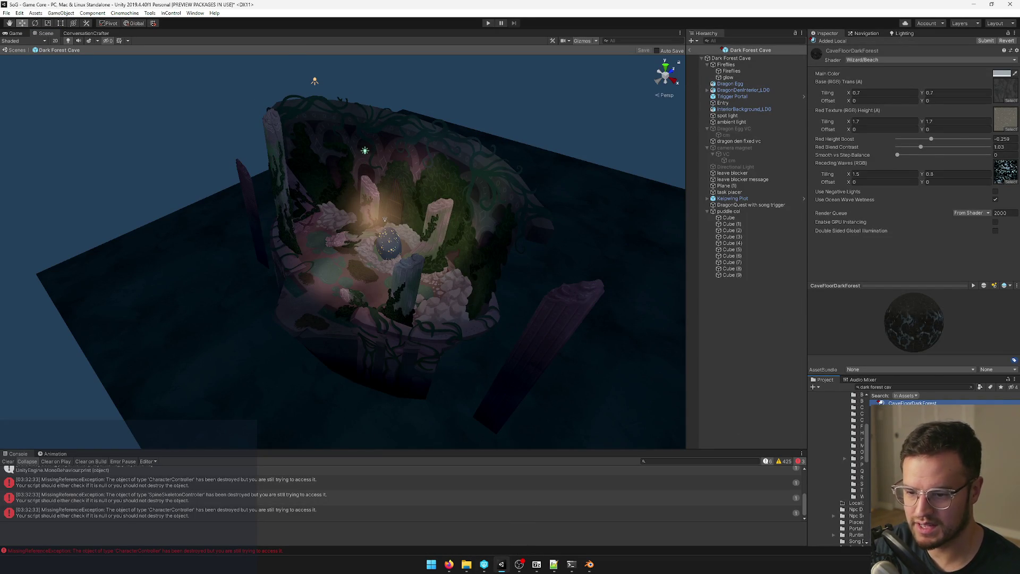
pyautogui.hotkey('alt', 'Tab')
pyautogui.moveTo(375, 312)
pyautogui.mouseDown()
pyautogui.moveTo(439, 331)
pyautogui.moveTo(467, 319)
pyautogui.mouseUp()
pyautogui.click(743, 225)
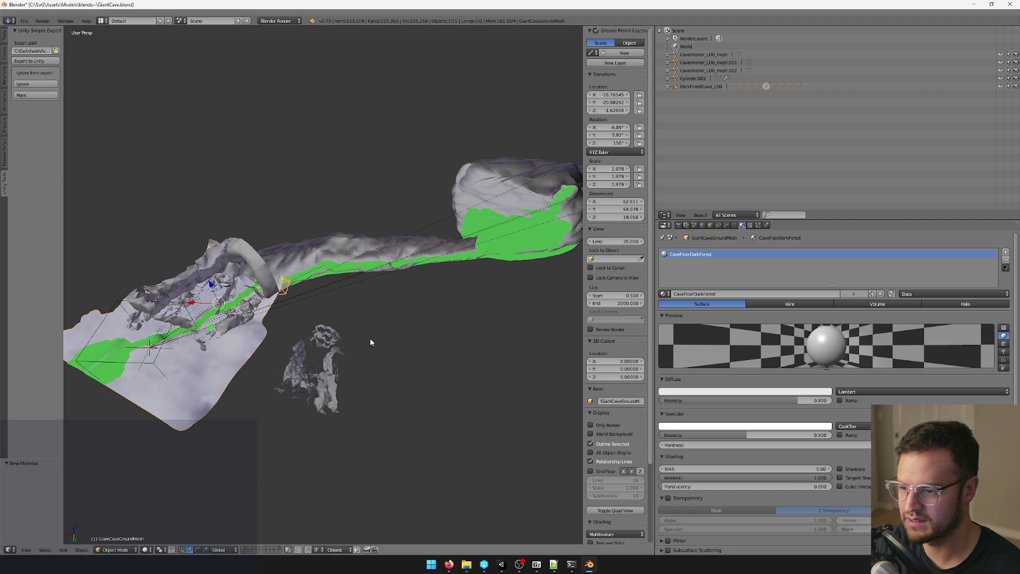
# Step: Check CaveWallsDarkForest in Unity and rename Blender's CaveTubeRock material to CaveWallsDarkForest
pyautogui.moveTo(372, 342); pyautogui.dragTo(321, 292)
pyautogui.moveTo(308, 237); pyautogui.dragTo(337, 265)
pyautogui.hotkey('alt', 'Tab')
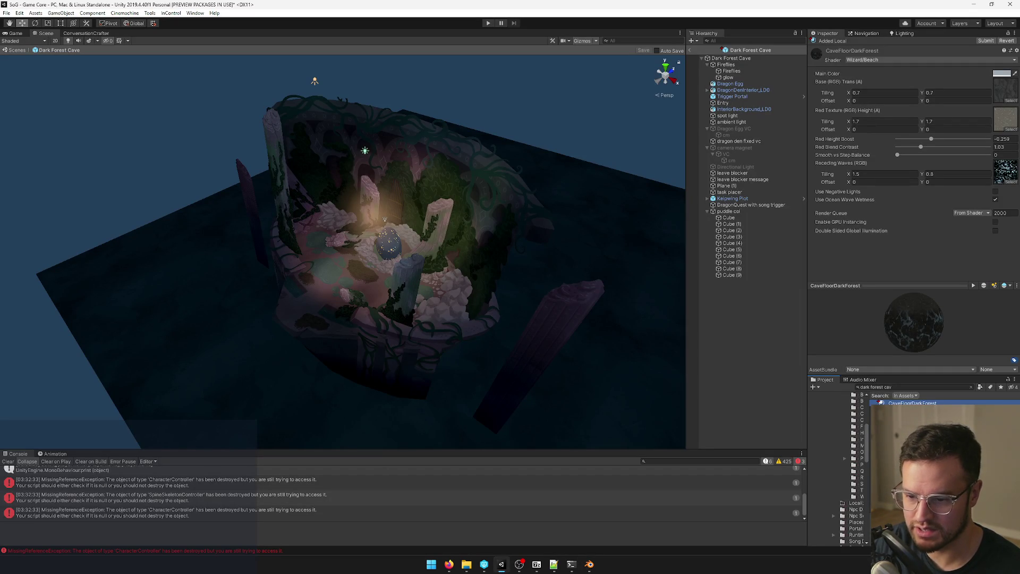
pyautogui.click(913, 410)
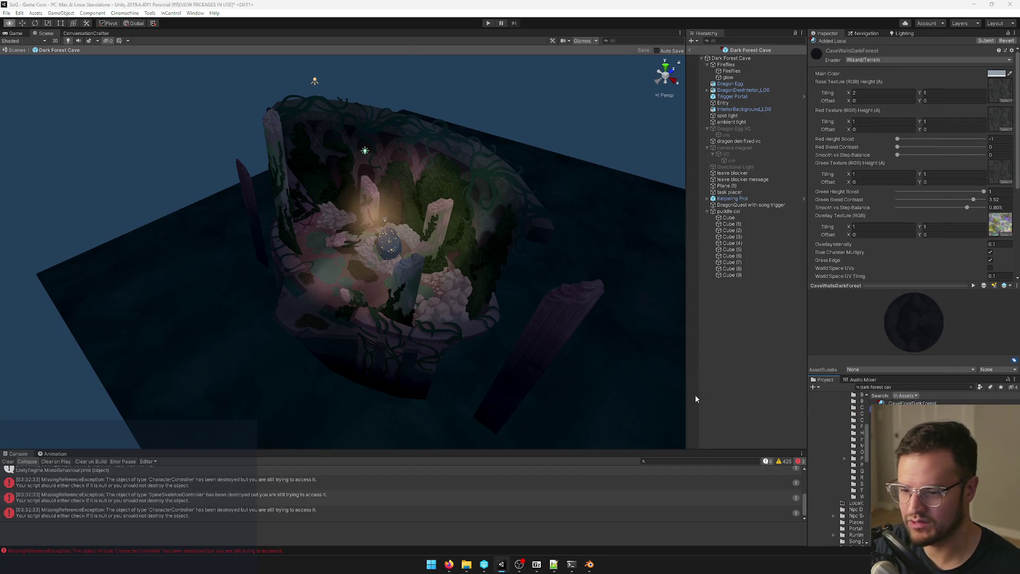
pyautogui.hotkey('alt', 'Tab')
pyautogui.write('CaveWallsDarkForest')
pyautogui.press('Return')
# Step: Rename the CutRock2 material on Mesh.002 to CaveWallsDarkForest
pyautogui.scroll(3, 416, 285)
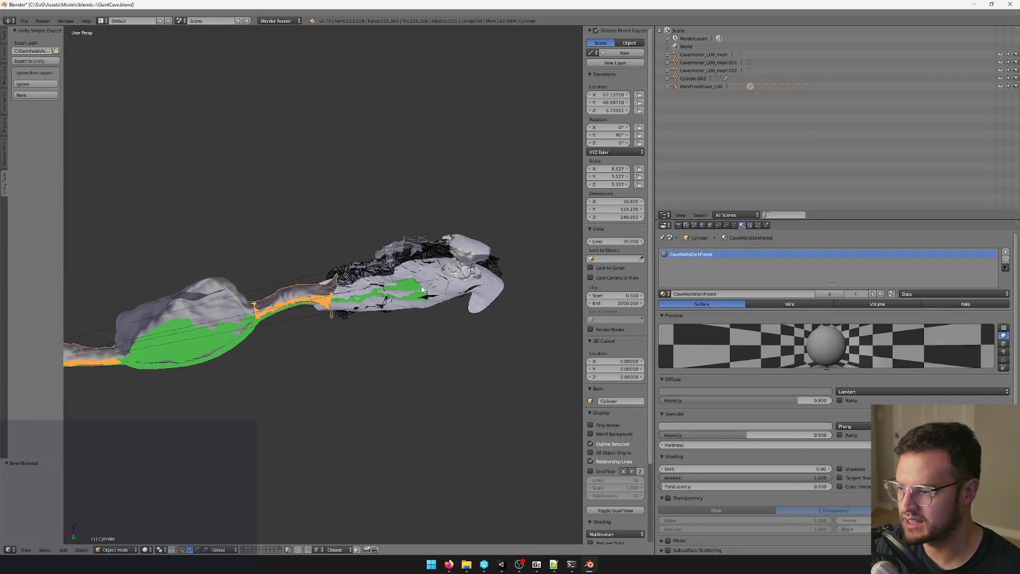
pyautogui.scroll(5, 416, 285)
pyautogui.rightClick(343, 242)
pyautogui.scroll(2, 343, 241)
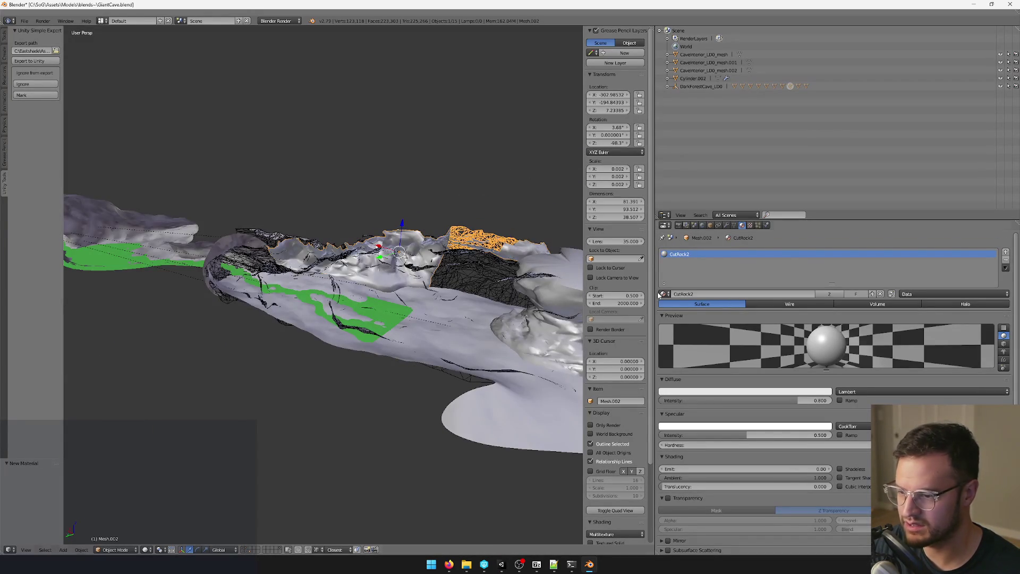
pyautogui.click(706, 294)
pyautogui.write('CaveWallsDarkForest')
pyautogui.press('Return')
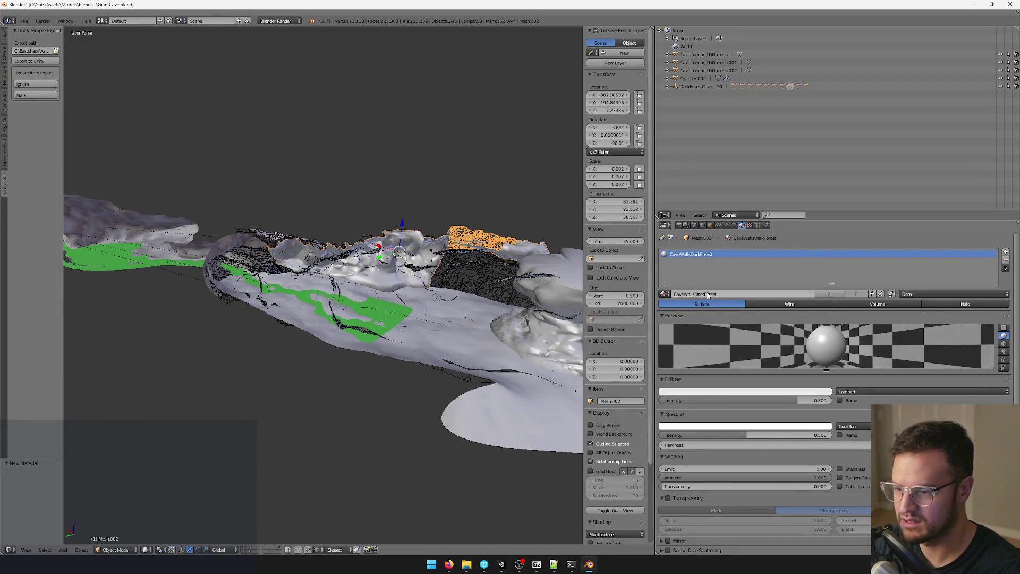
# Step: Select the cave mesh named Mesh, then the sand terrain piece Terrain.000
pyautogui.scroll(3, 240, 275)
pyautogui.scroll(1, 240, 275)
pyautogui.rightClick(320, 260)
pyautogui.rightClick(321, 261)
pyautogui.scroll(3, 311, 250)
pyautogui.scroll(3, 310, 249)
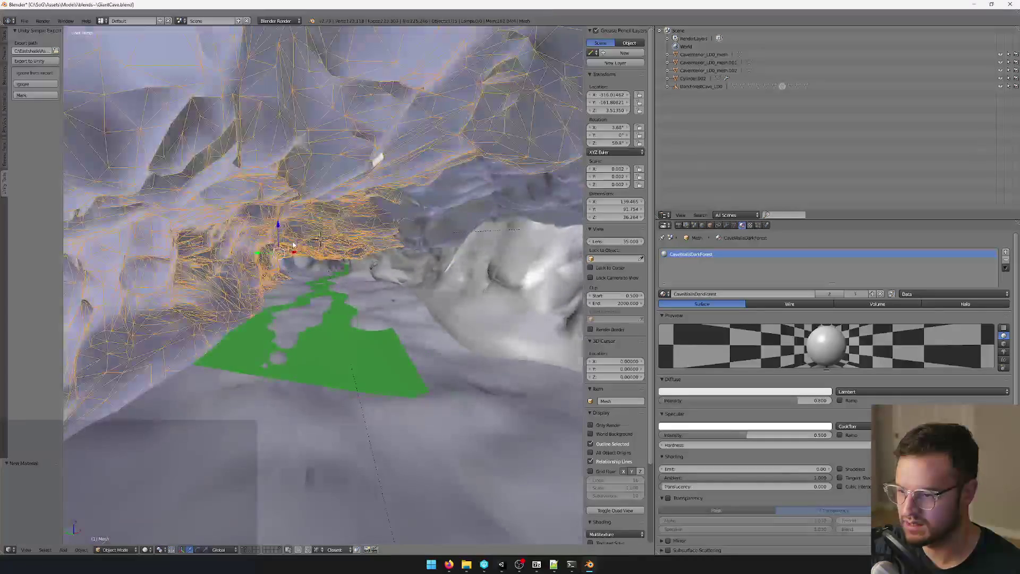
pyautogui.scroll(-6, 399, 311)
pyautogui.rightClick(238, 343)
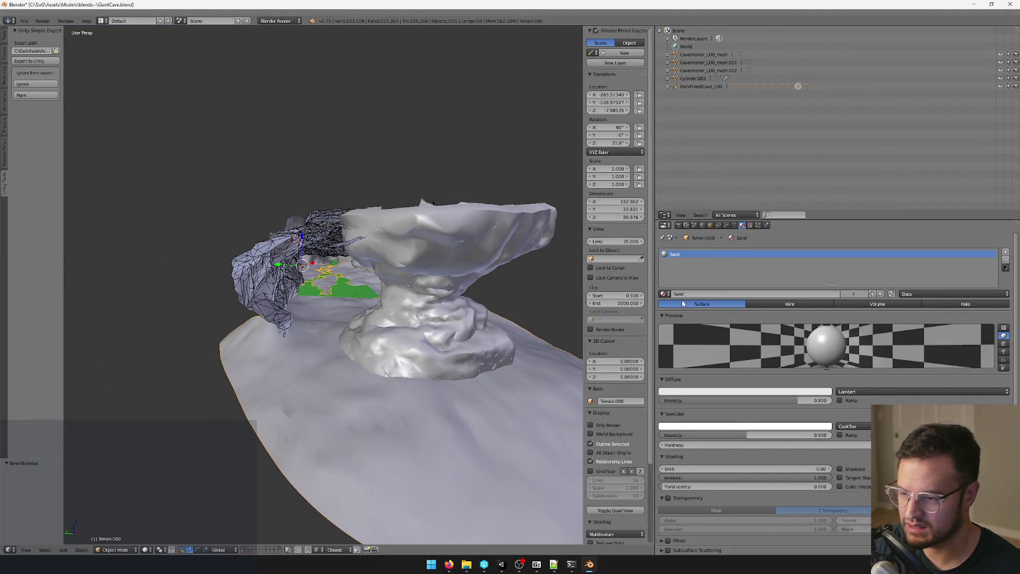
# Step: Link GiantCaveGroundMesh's CaveFloorDarkForest material onto the other selected ground pieces
pyautogui.scroll(-2, 372, 292)
pyautogui.moveTo(372, 292)
pyautogui.mouseDown()
pyautogui.moveTo(307, 268)
pyautogui.moveTo(339, 342)
pyautogui.moveTo(266, 352)
pyautogui.moveTo(511, 373)
pyautogui.moveTo(400, 337)
pyautogui.moveTo(231, 331)
pyautogui.mouseUp()
pyautogui.scroll(5, 344, 286)
pyautogui.scroll(-3, 267, 355)
pyautogui.rightClick(222, 317)
pyautogui.hotkey('ctrl', 'l')
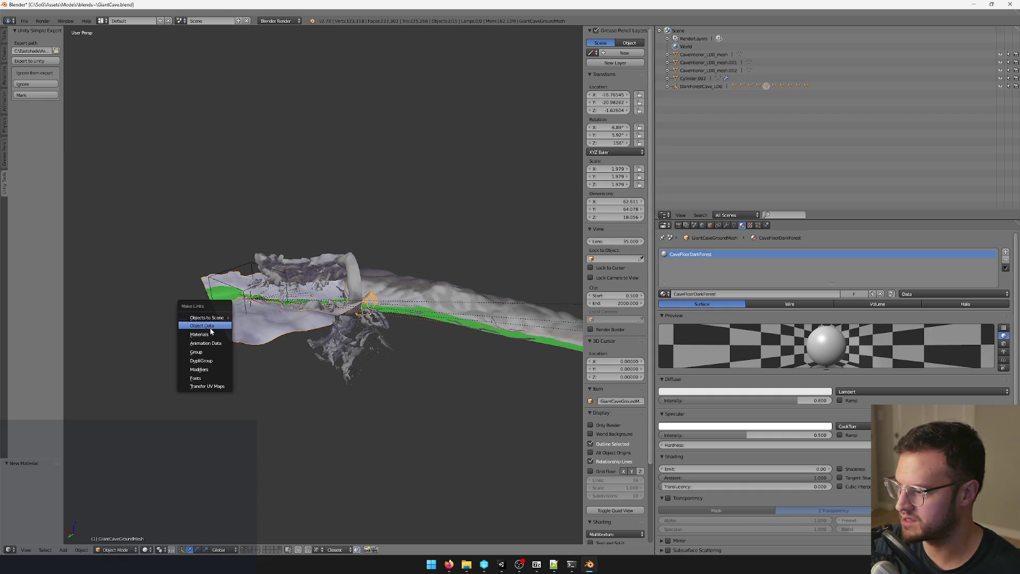
pyautogui.click(205, 331)
# Step: Select the GiantCaveRiverMesh river mesh, then return to Unity's project search
pyautogui.moveTo(210, 337)
pyautogui.mouseDown()
pyautogui.moveTo(297, 301)
pyautogui.moveTo(448, 269)
pyautogui.mouseUp()
pyautogui.rightClick(325, 293)
pyautogui.scroll(5, 448, 269)
pyautogui.hotkey('alt', 'Tab')
pyautogui.click(916, 388)
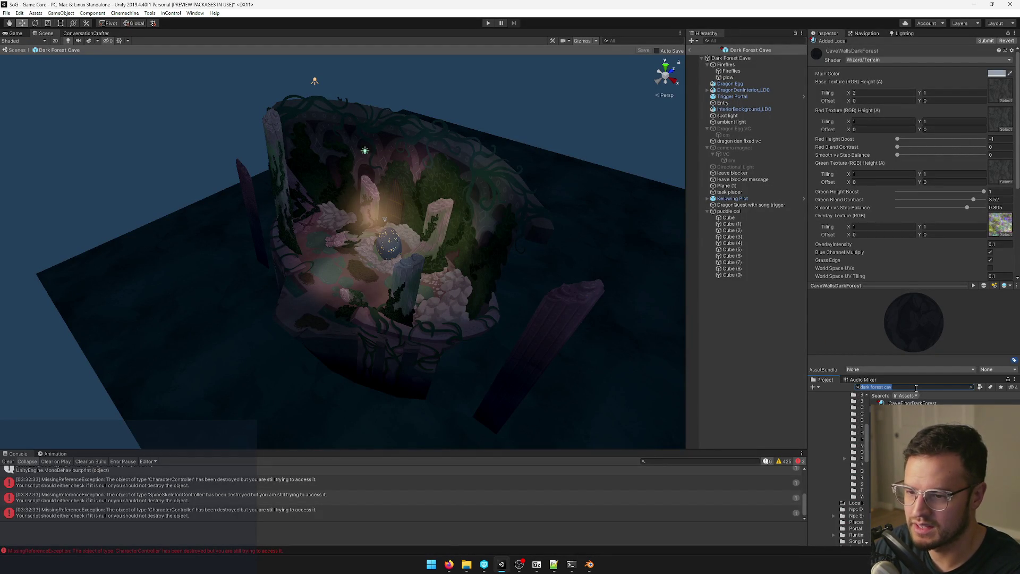
# Step: Search 'grotto' to view GrottoCraggyBouldersDark, then search 'waterfa' and select City Waterfall Cove
pyautogui.write('grotto')
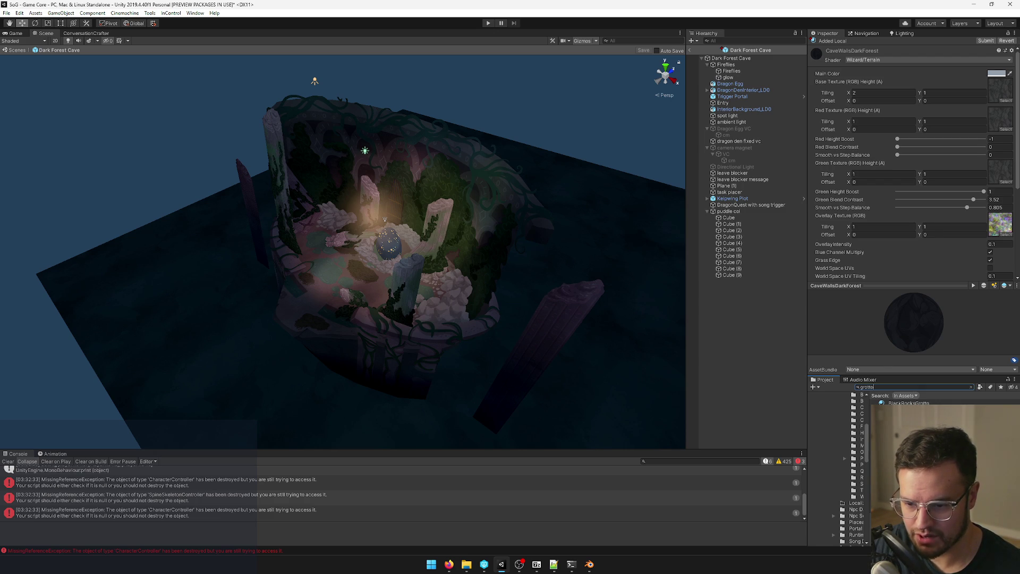
pyautogui.click(914, 428)
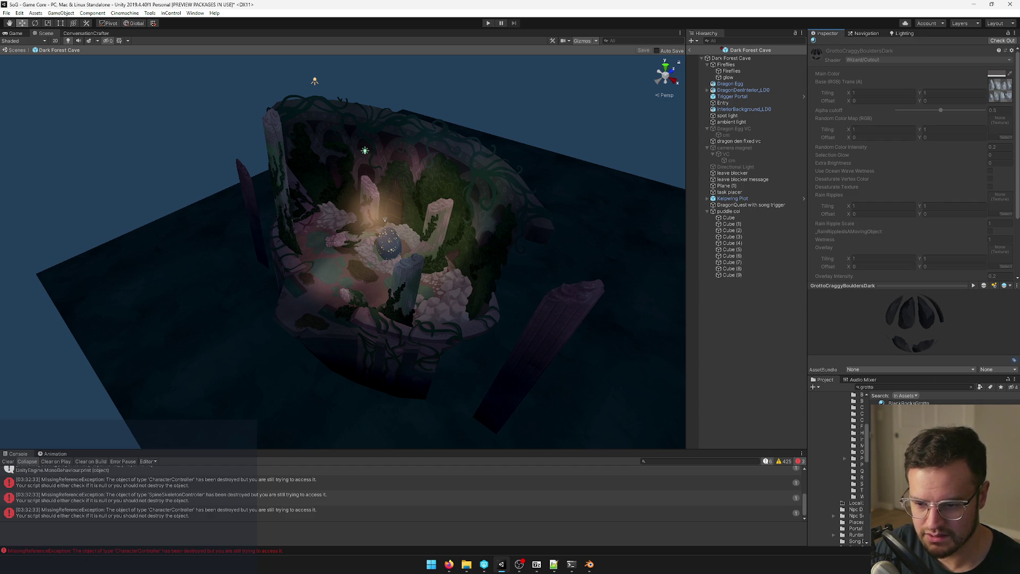
pyautogui.click(878, 390)
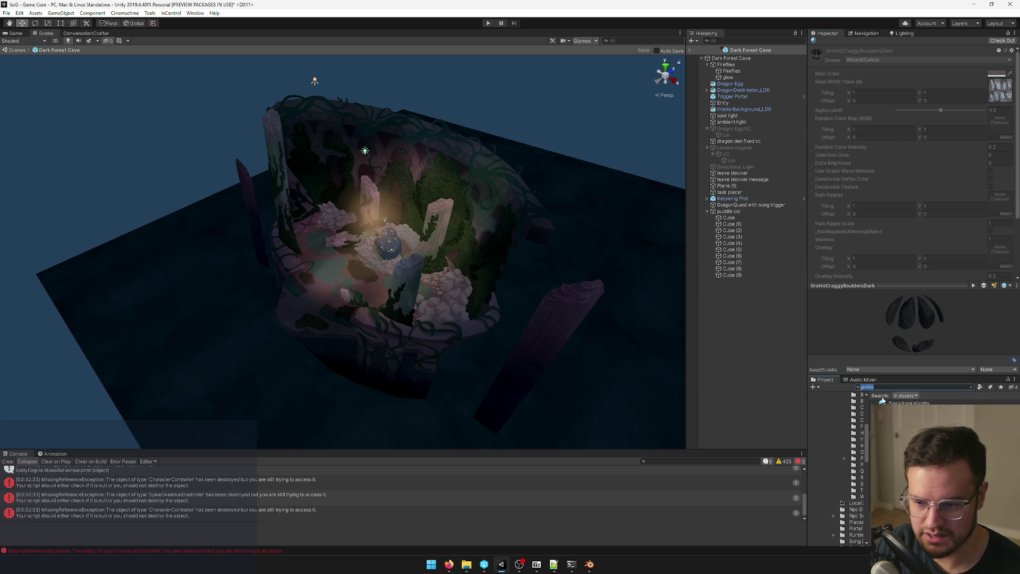
pyautogui.write('waterfa')
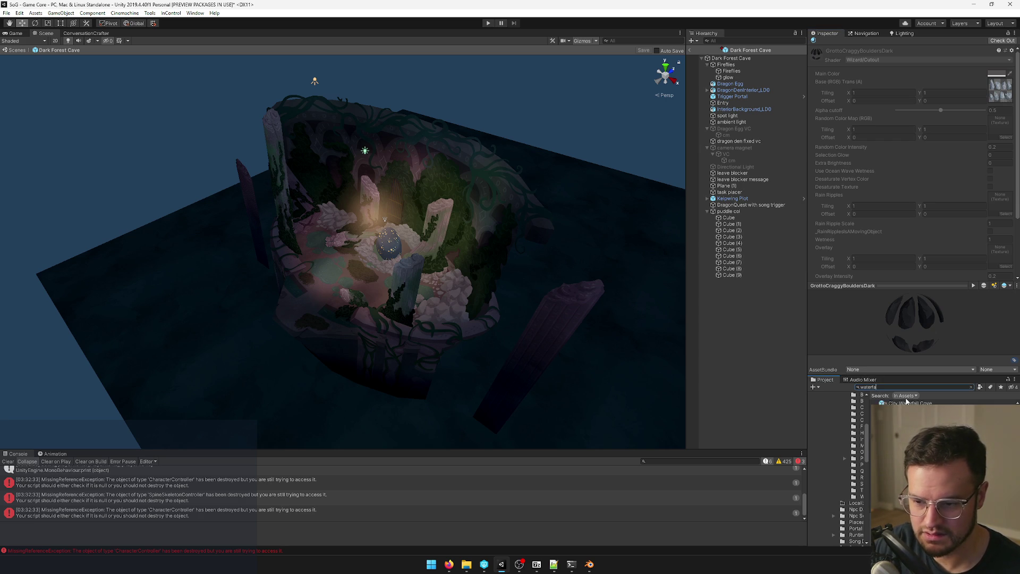
pyautogui.click(910, 402)
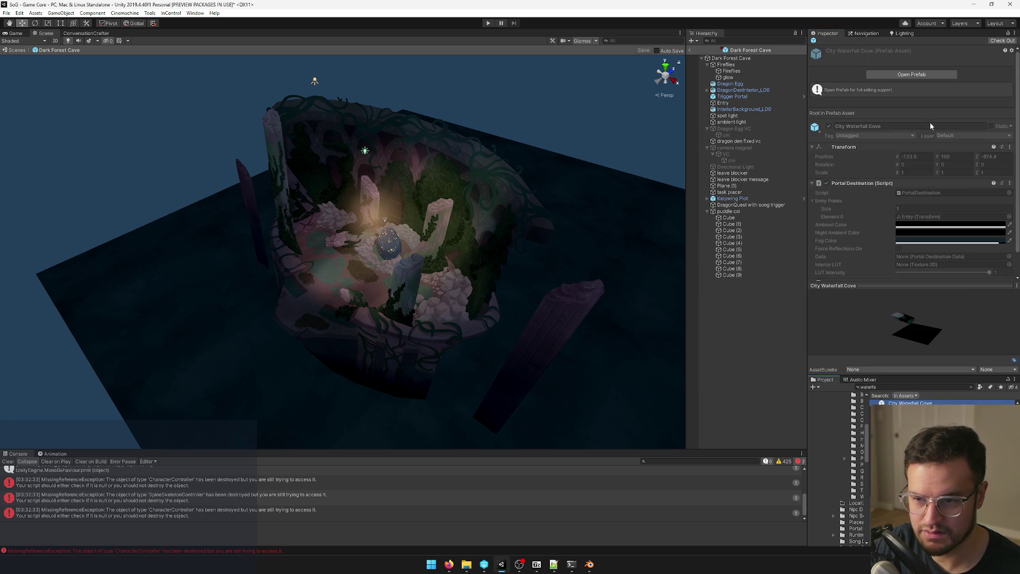
# Step: Duplicate the pond's BotanyPond water material as DarkForestCavePondWater
pyautogui.click(924, 77)
pyautogui.moveTo(474, 252)
pyautogui.mouseDown()
pyautogui.moveTo(418, 273)
pyautogui.moveTo(401, 250)
pyautogui.mouseUp()
pyautogui.click(400, 242)
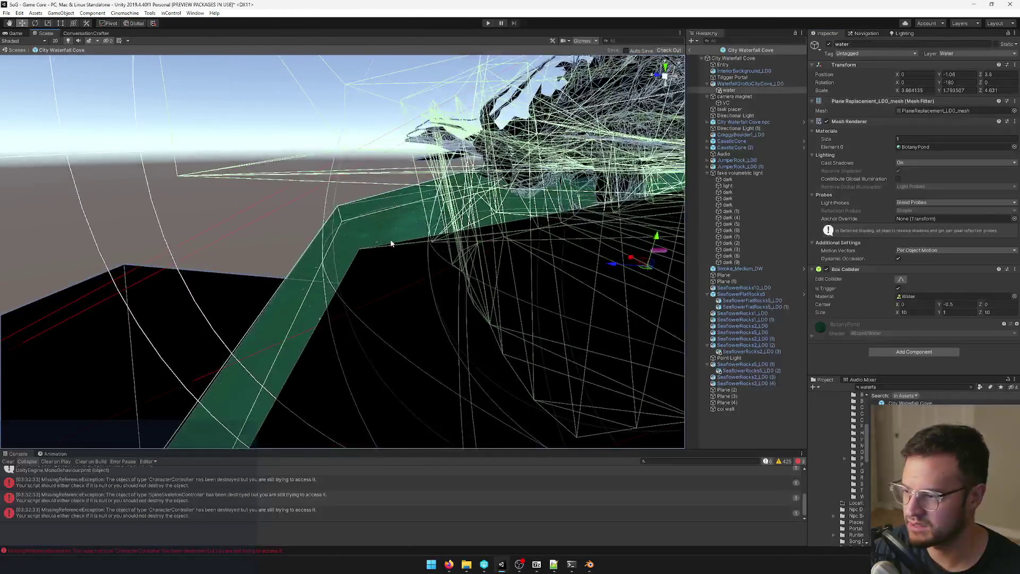
pyautogui.doubleClick(935, 146)
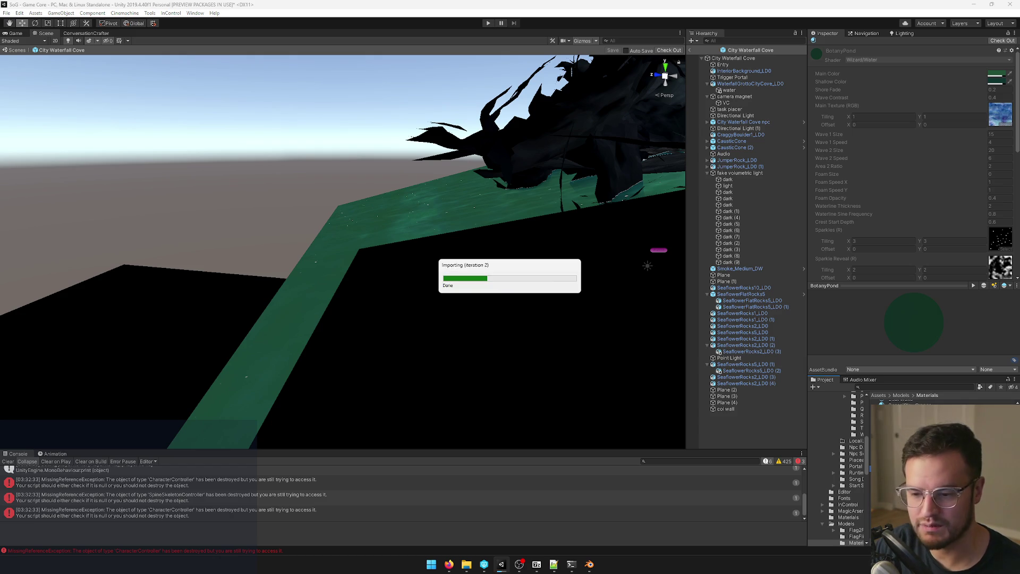
pyautogui.hotkey('ctrl', 'd')
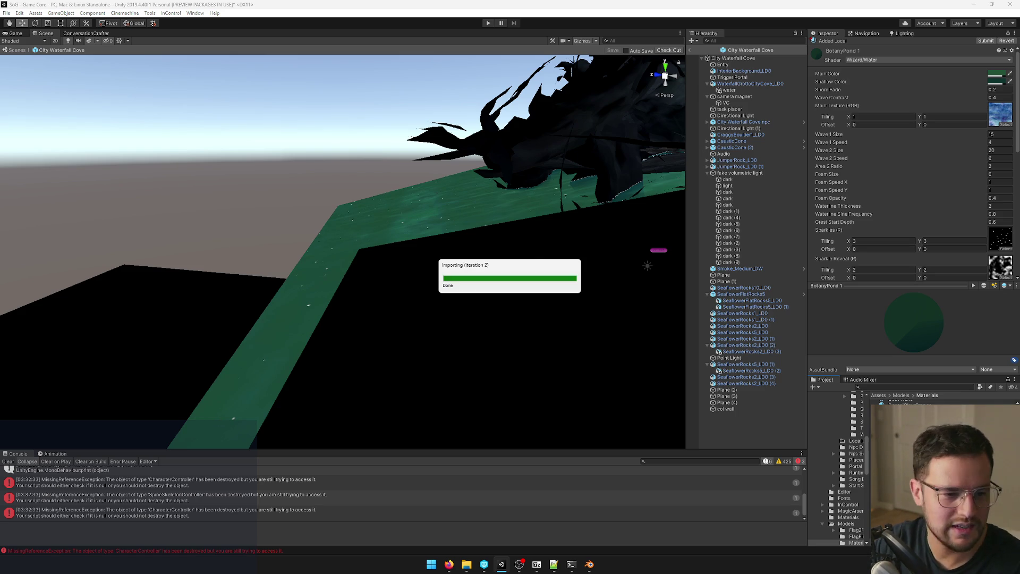
pyautogui.press('Return')
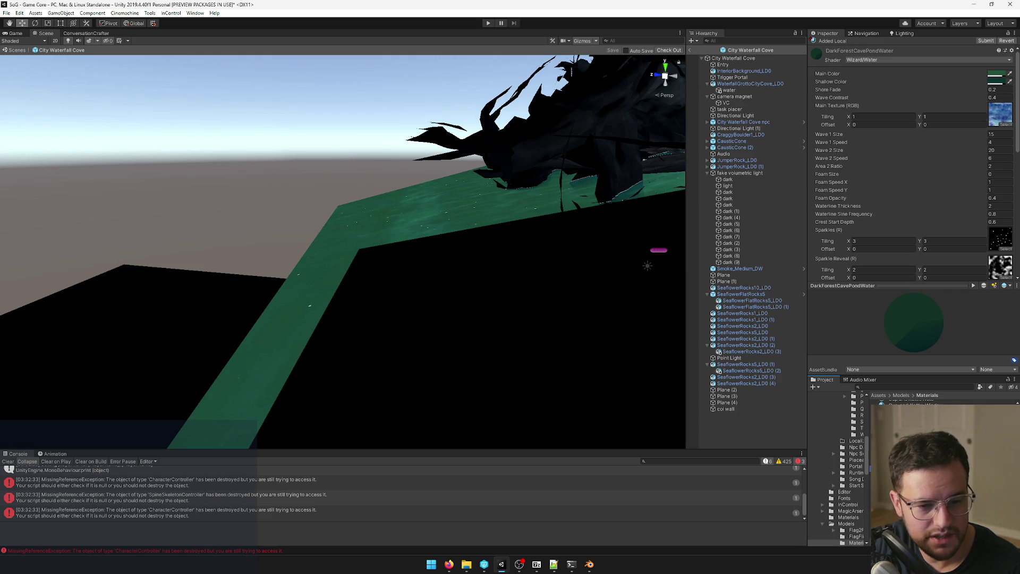
# Step: Orbit the Scene view to face the cave pond and type 'dark forest cav'
pyautogui.moveTo(372, 181); pyautogui.dragTo(432, 166)
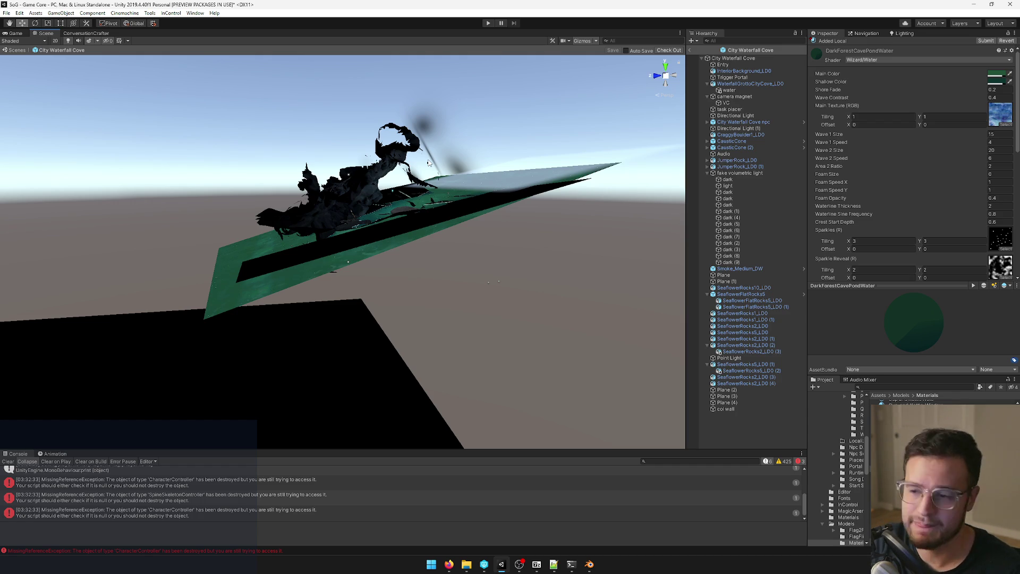
pyautogui.moveTo(401, 175)
pyautogui.mouseDown()
pyautogui.moveTo(392, 183)
pyautogui.moveTo(373, 158)
pyautogui.moveTo(309, 174)
pyautogui.moveTo(308, 167)
pyautogui.moveTo(260, 193)
pyautogui.moveTo(415, 207)
pyautogui.mouseUp()
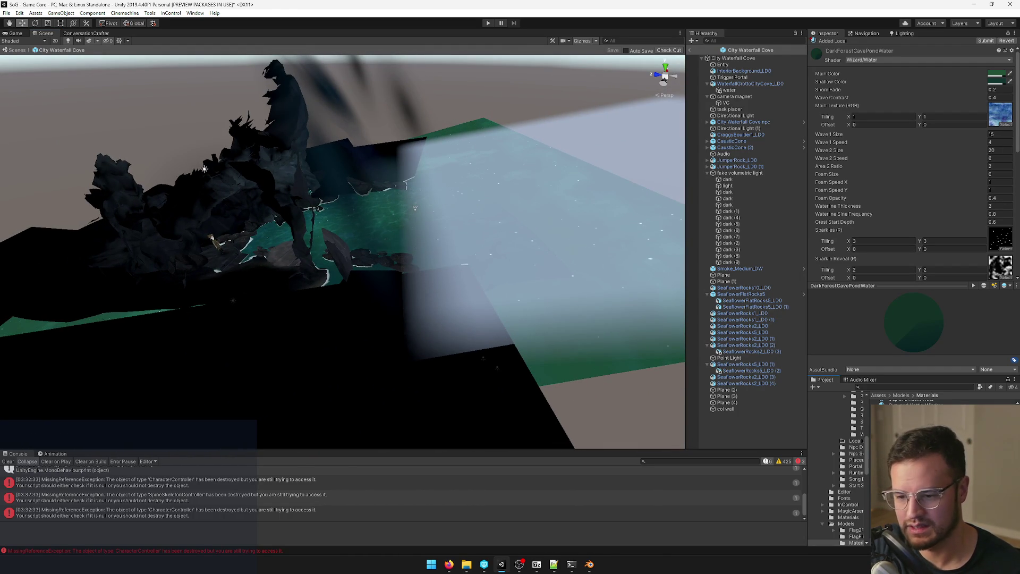
pyautogui.moveTo(415, 207)
pyautogui.mouseDown()
pyautogui.moveTo(356, 194)
pyautogui.moveTo(319, 216)
pyautogui.mouseUp()
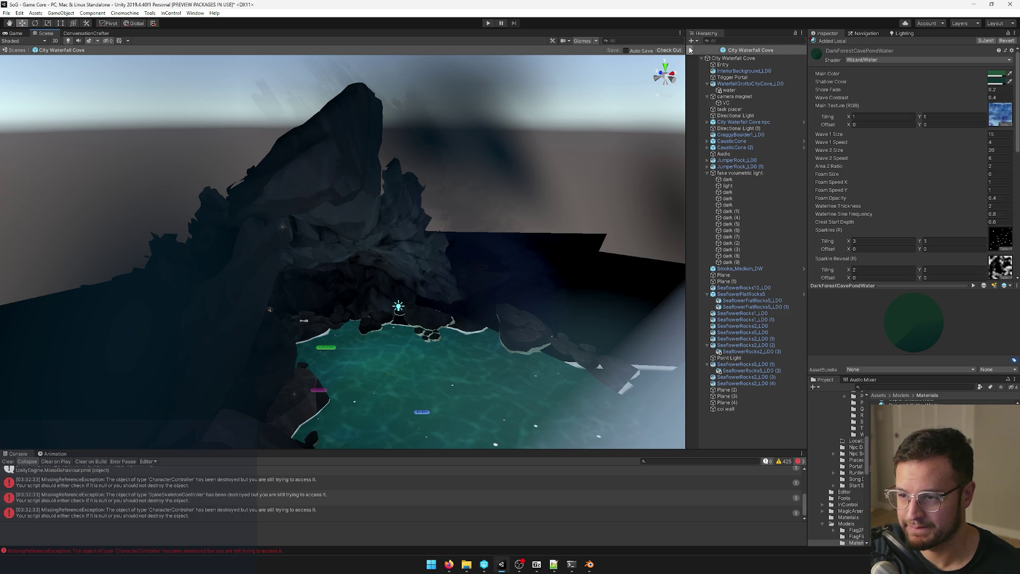
pyautogui.write('dark forest cav')
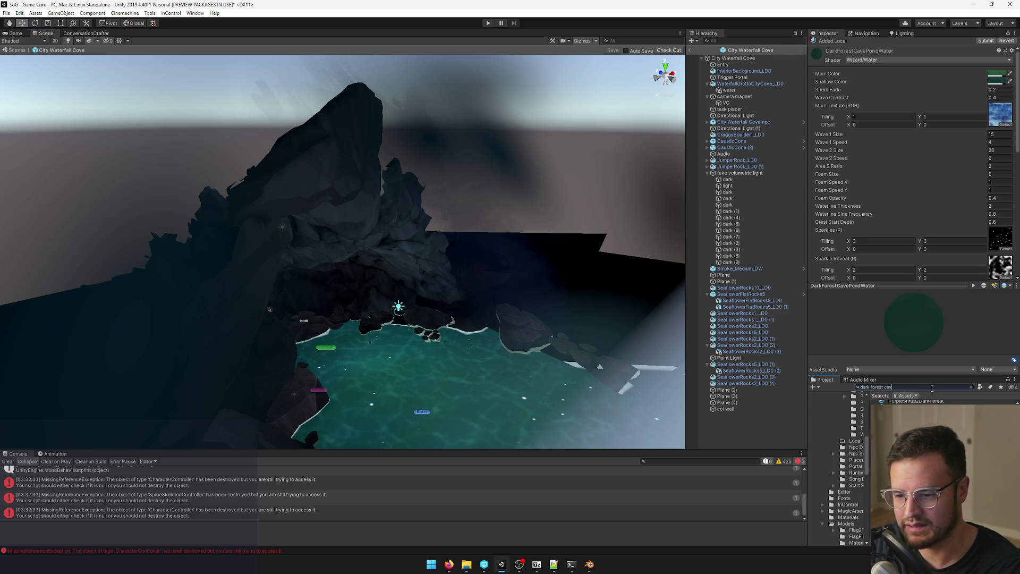
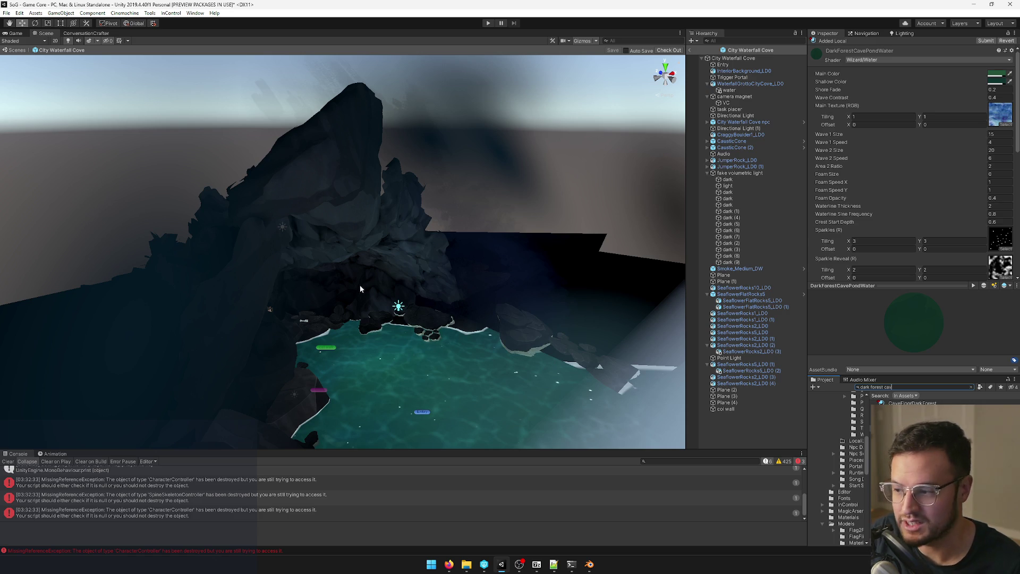
# Step: Search the Project for 'dark forest ca', open the Dark Forest Cave scene, then switch to Blender
pyautogui.moveTo(395, 256)
pyautogui.mouseDown()
pyautogui.moveTo(384, 253)
pyautogui.moveTo(402, 247)
pyautogui.moveTo(558, 301)
pyautogui.moveTo(527, 300)
pyautogui.mouseUp()
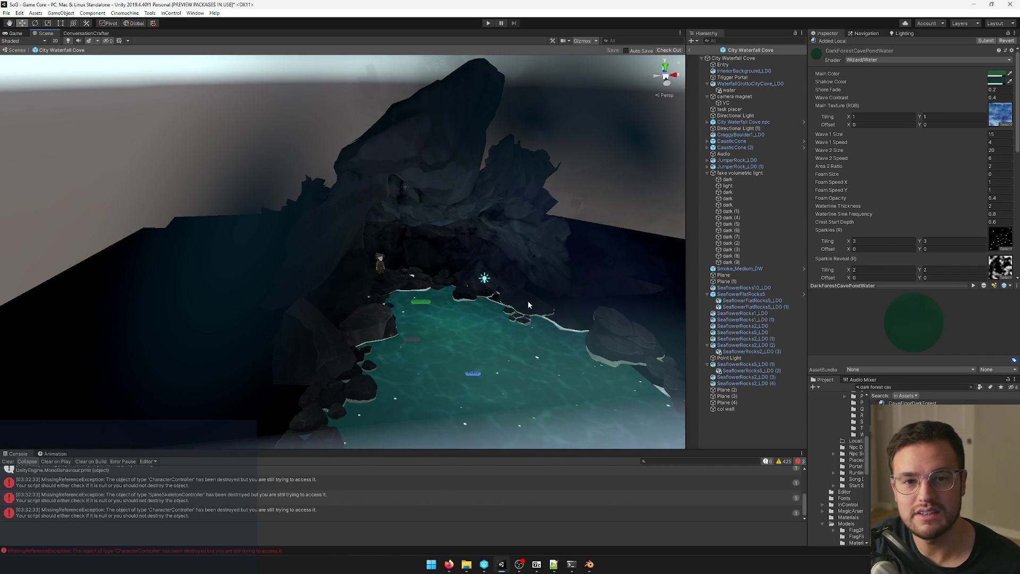
pyautogui.moveTo(506, 272); pyautogui.dragTo(529, 279)
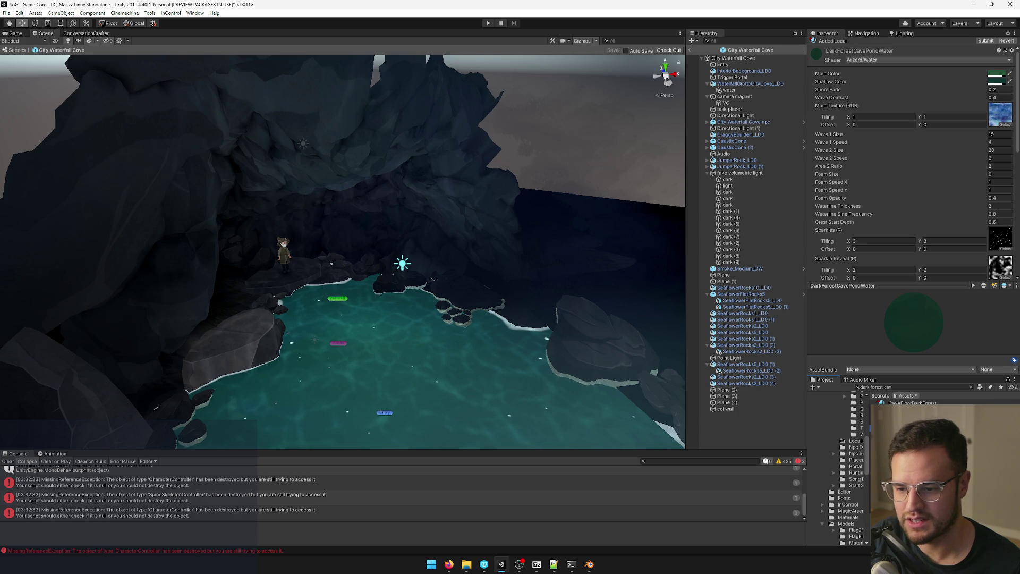
pyautogui.click(913, 388)
pyautogui.write('dar')
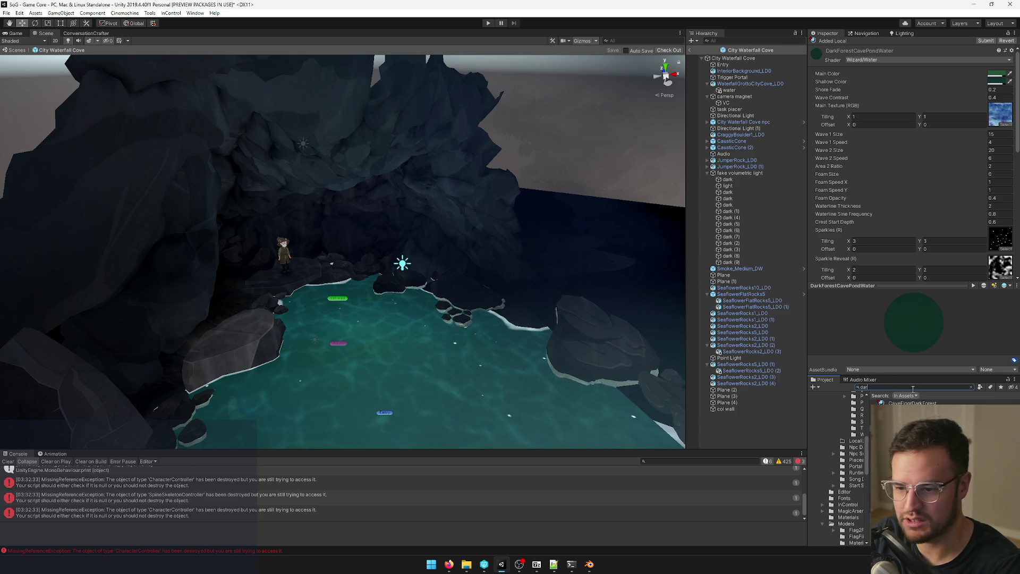
pyautogui.write('k forest')
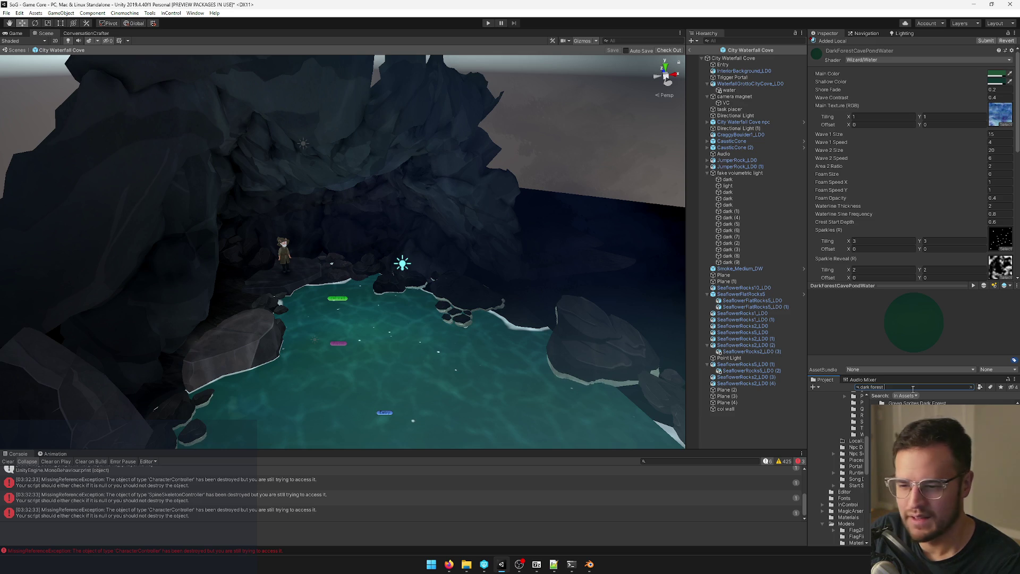
pyautogui.write(' ca')
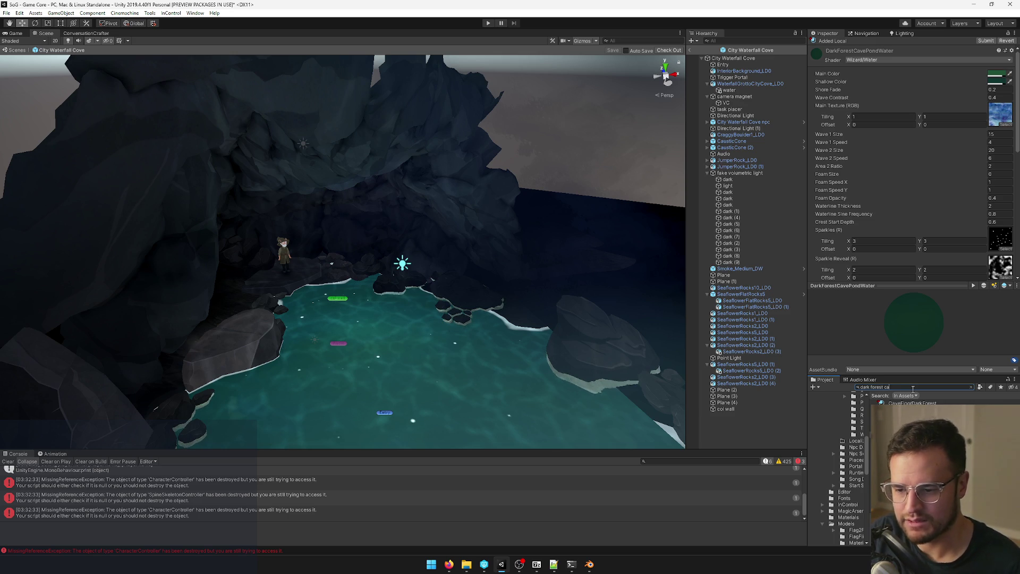
pyautogui.click(903, 416)
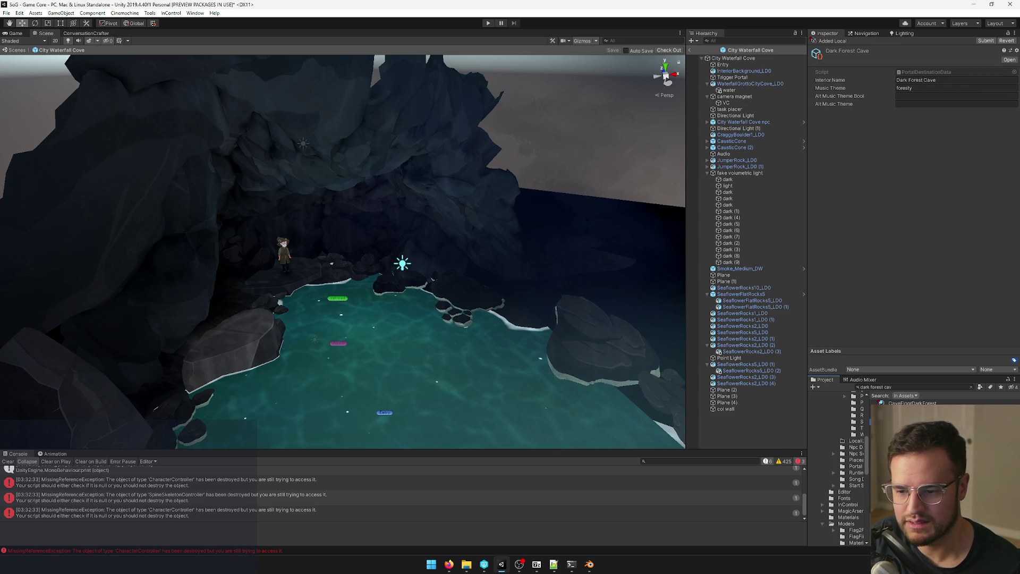
pyautogui.doubleClick(904, 409)
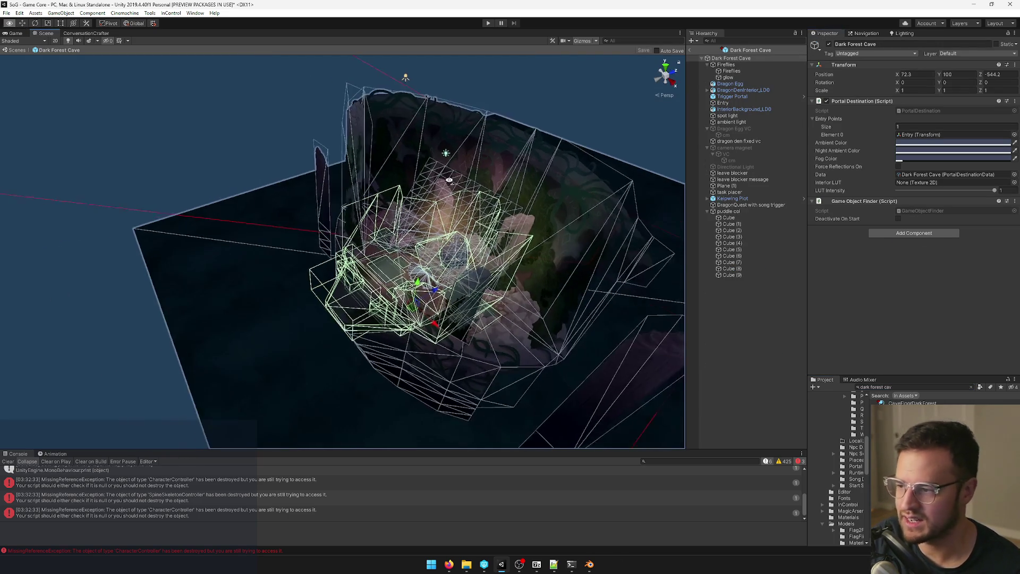
pyautogui.click(589, 564)
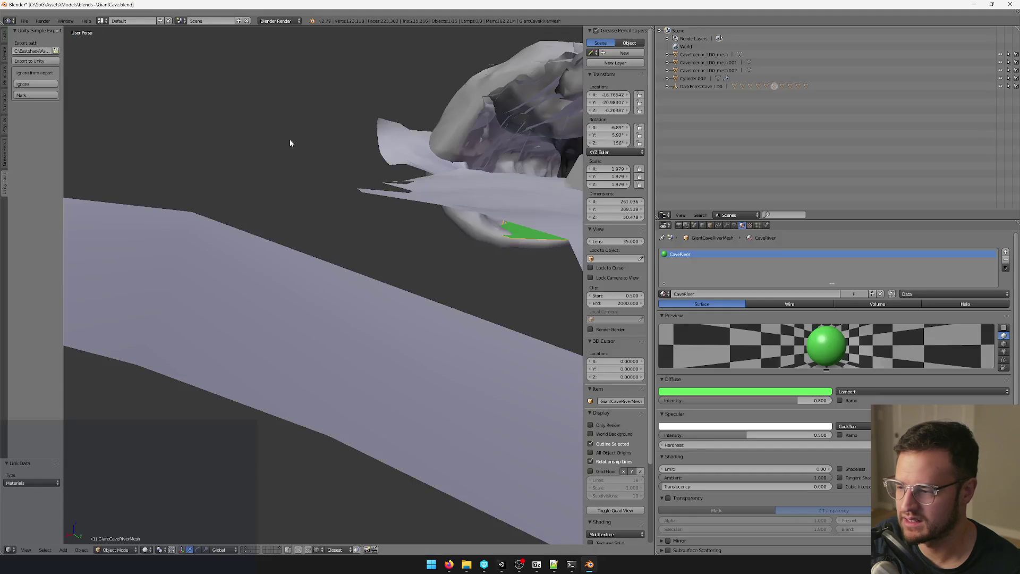
# Step: Select the cave river mesh and rename its CaveRiver material to DarkForestCavePondWater
pyautogui.press('Home')
pyautogui.rightClick(381, 293)
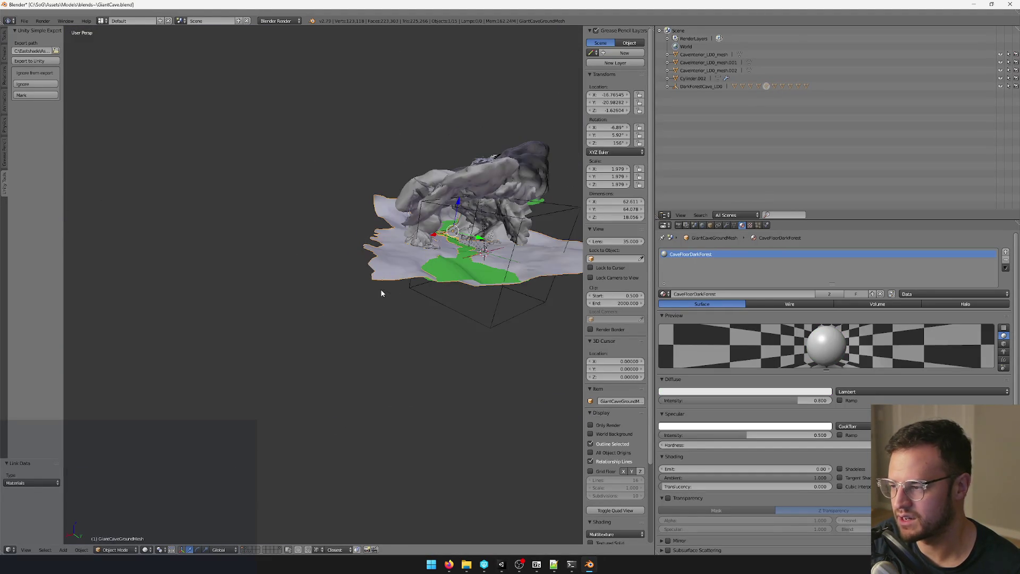
pyautogui.rightClick(407, 274)
pyautogui.scroll(3, 406, 273)
pyautogui.press('Tab')
pyautogui.press('Tab')
pyautogui.click(715, 295)
pyautogui.write('DarkForestCavePondWater')
pyautogui.press('Return')
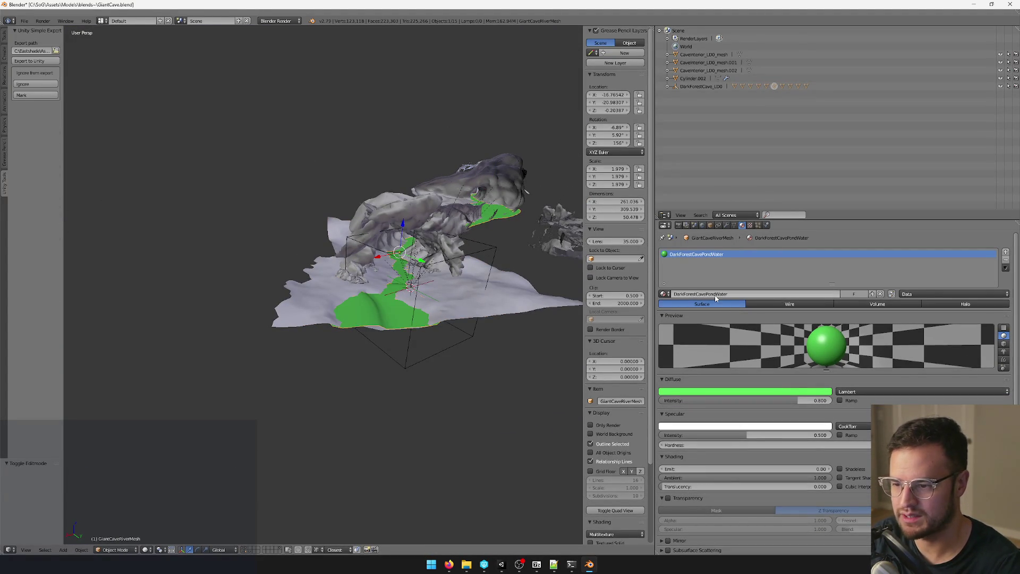
# Step: In Edit Mode, scale the river's end edge loop to 2.240 and stretch it outward
pyautogui.moveTo(393, 287); pyautogui.dragTo(346, 267)
pyautogui.press('Tab')
pyautogui.scroll(5, 436, 256)
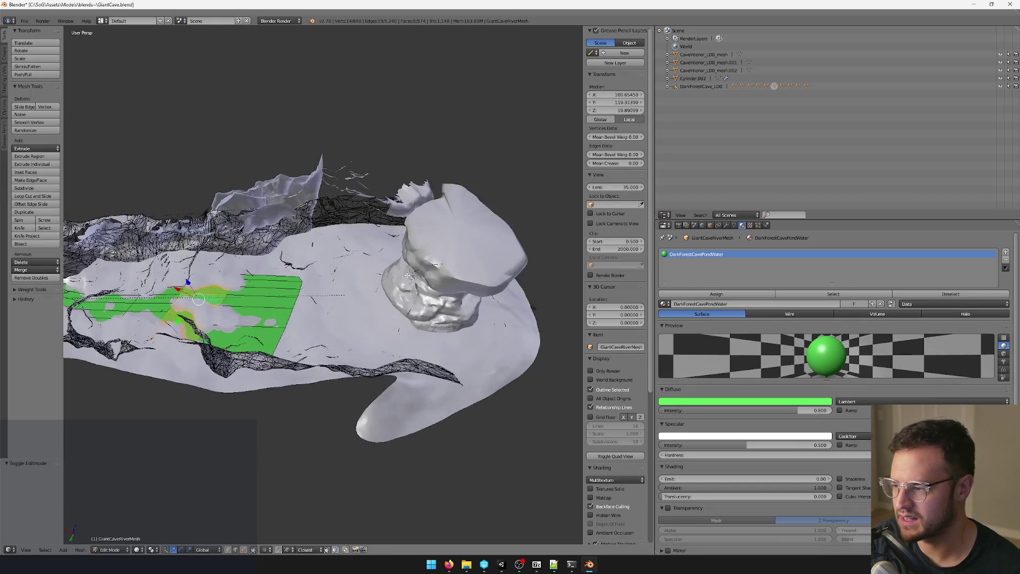
pyautogui.moveTo(436, 255); pyautogui.dragTo(296, 349)
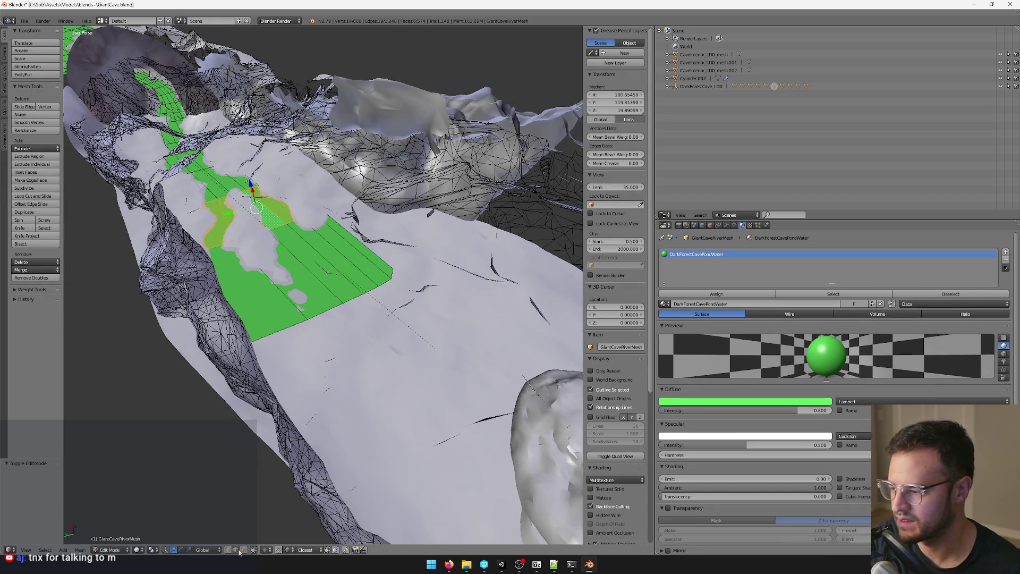
pyautogui.rightClick(329, 306)
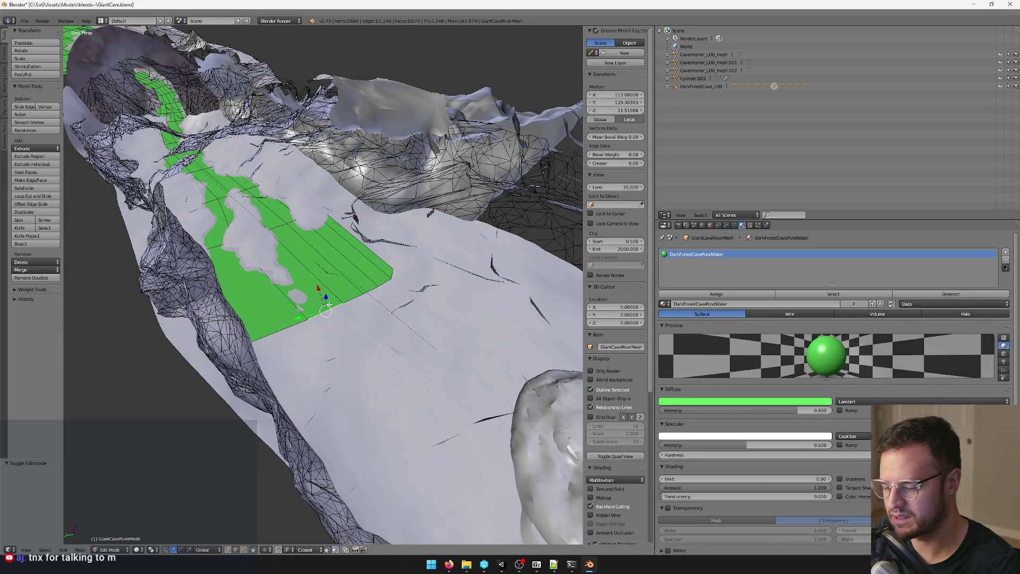
pyautogui.keyDown('alt'); pyautogui.rightClick(329, 305); pyautogui.keyUp('alt')
pyautogui.moveTo(329, 305); pyautogui.dragTo(396, 336)
pyautogui.press('s')
pyautogui.click(492, 382)
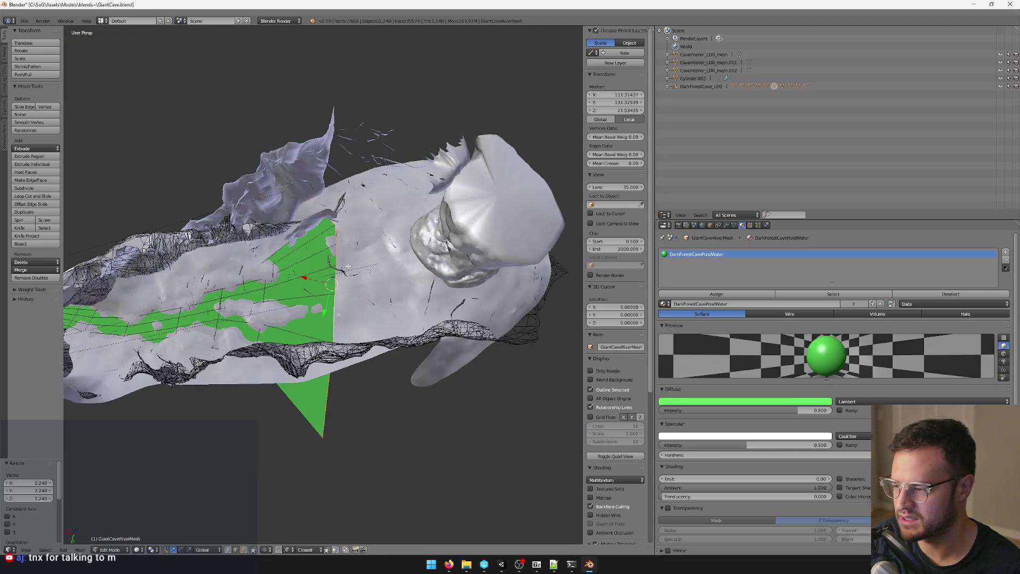
pyautogui.moveTo(492, 383); pyautogui.dragTo(374, 292)
pyautogui.press('g')
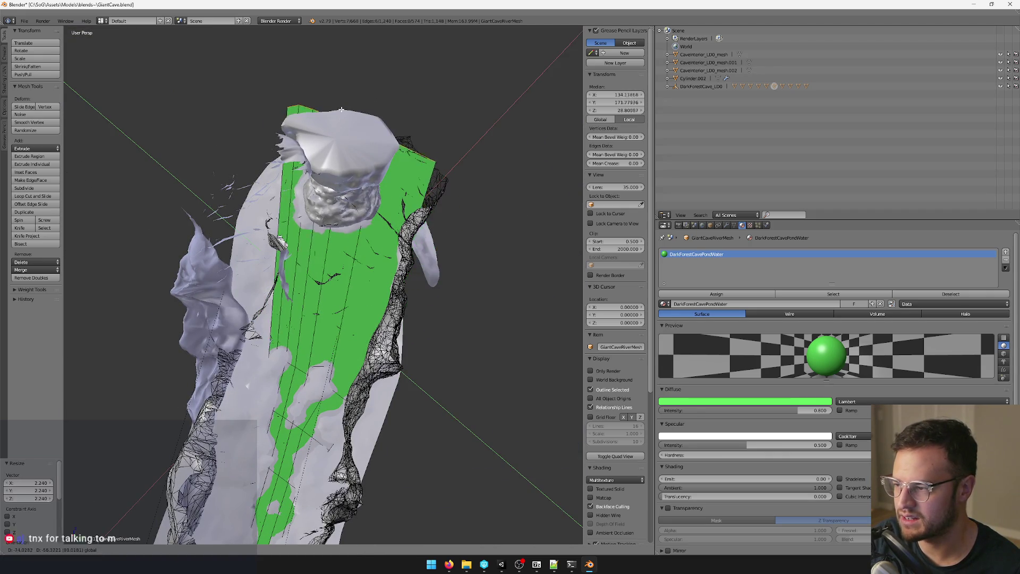
pyautogui.click(361, 163)
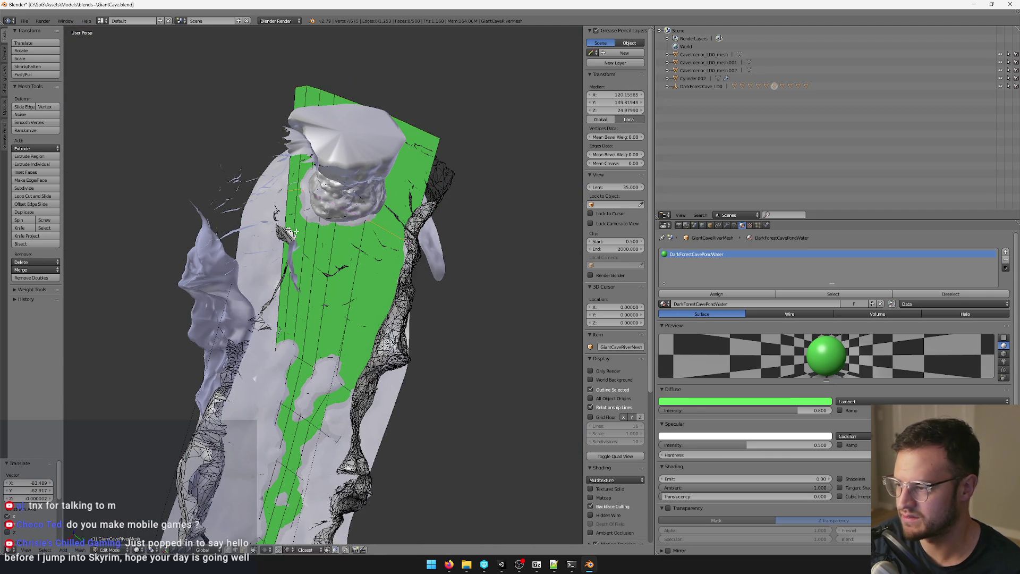
# Step: Extrude a new row from the end loop and widen it, rescaling to 1.118
pyautogui.press('e')
pyautogui.click(392, 170)
pyautogui.press('s')
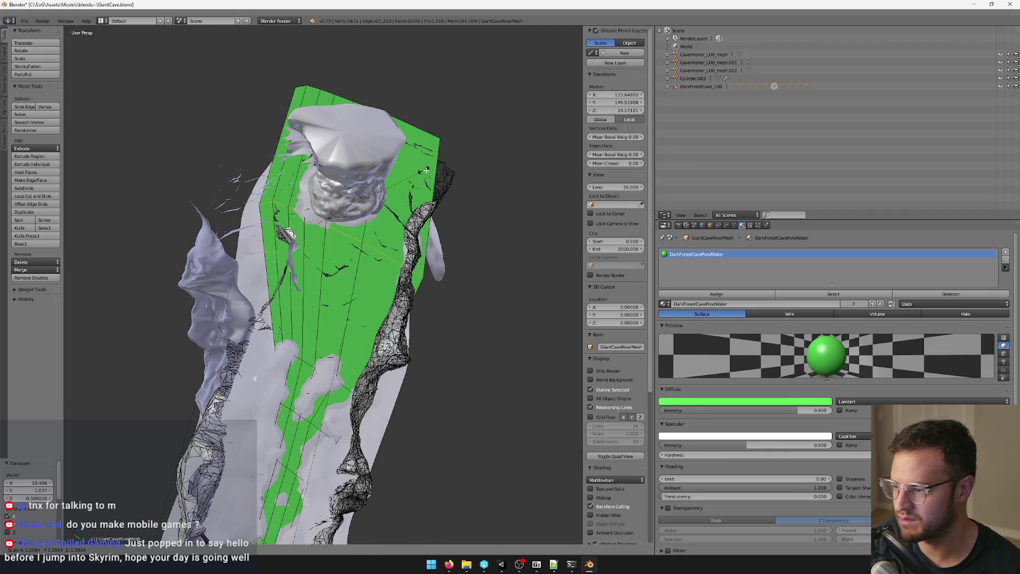
pyautogui.click(385, 199)
pyautogui.press('s')
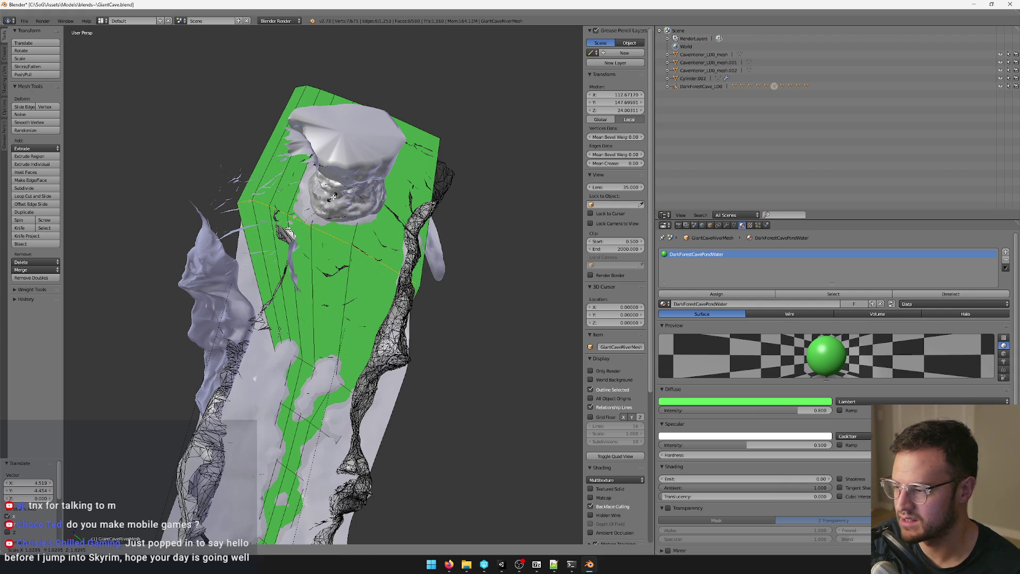
pyautogui.click(325, 315)
# Step: Scale the river's end edge loop to 1.253, move it along Y, and leave Edit Mode
pyautogui.rightClick(317, 322)
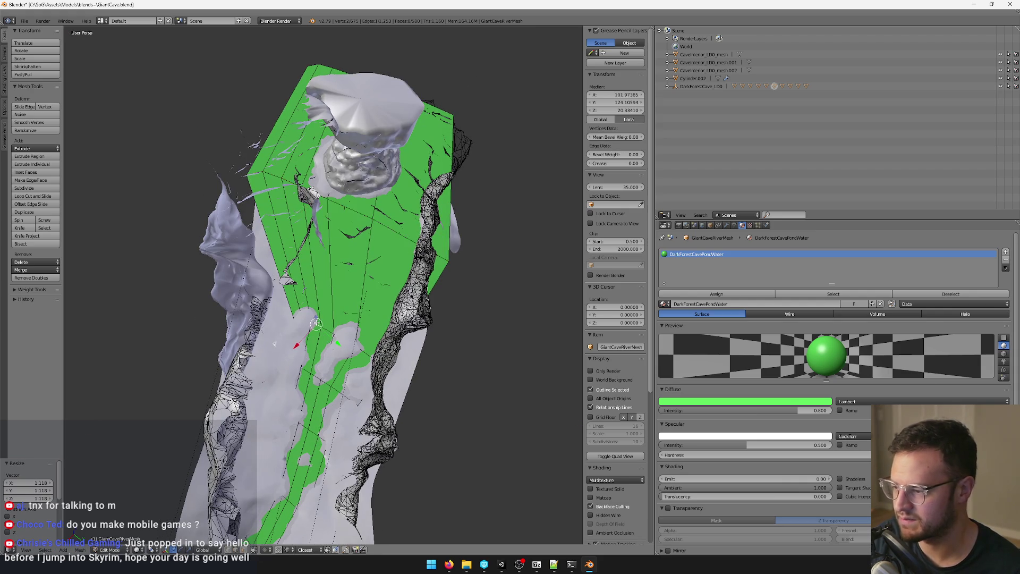
pyautogui.hotkey('ctrl', 'e')
pyautogui.press('s')
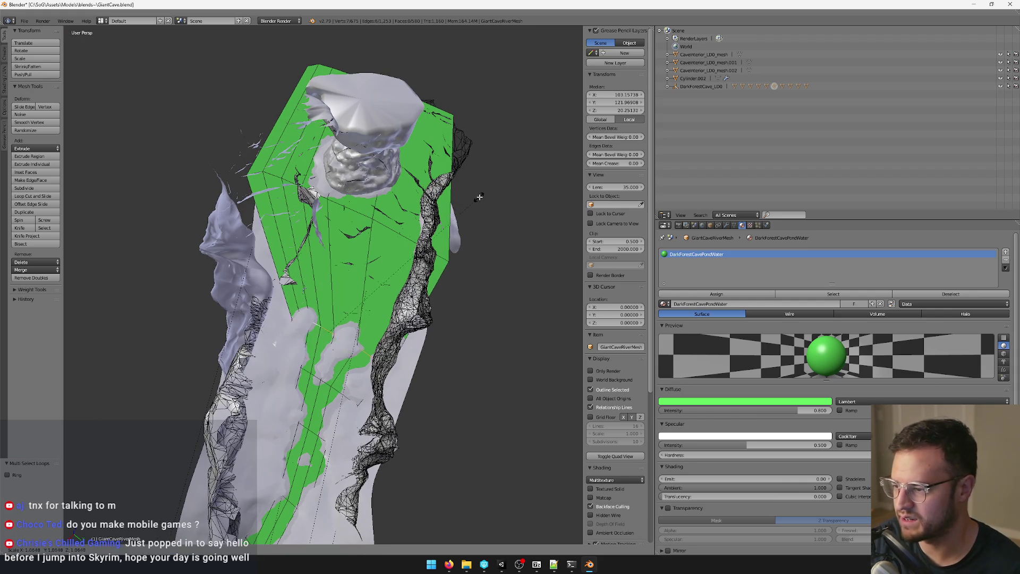
pyautogui.click(466, 218)
pyautogui.click(510, 206)
pyautogui.press('g')
pyautogui.press('y')
pyautogui.click(329, 342)
pyautogui.press('Tab')
pyautogui.moveTo(329, 343)
pyautogui.mouseDown()
pyautogui.moveTo(254, 366)
pyautogui.moveTo(362, 306)
pyautogui.mouseUp()
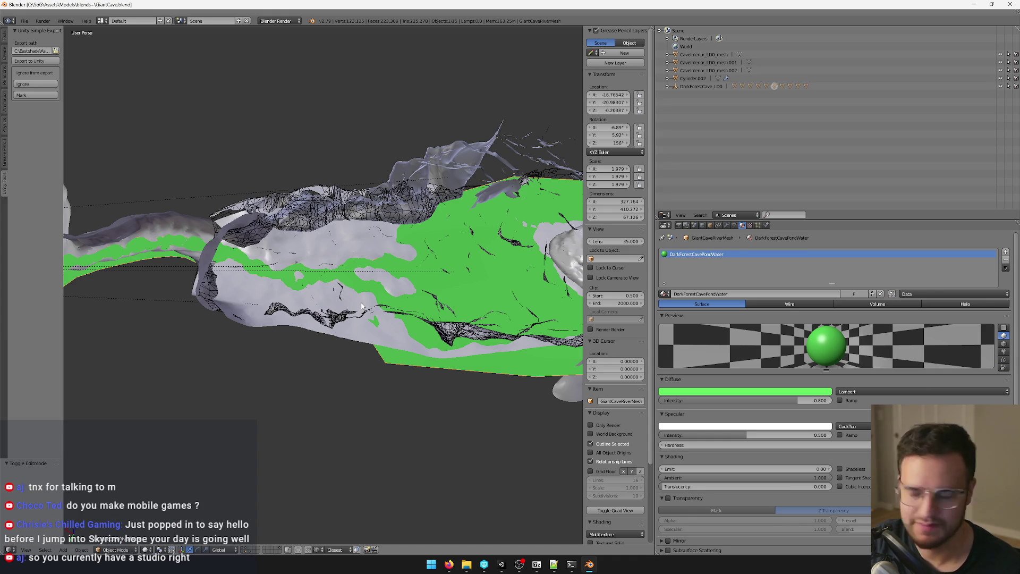
pyautogui.moveTo(319, 248)
pyautogui.mouseDown()
pyautogui.moveTo(348, 199)
pyautogui.moveTo(428, 228)
pyautogui.moveTo(324, 260)
pyautogui.mouseUp()
pyautogui.rightClick(348, 199)
pyautogui.rightClick(321, 262)
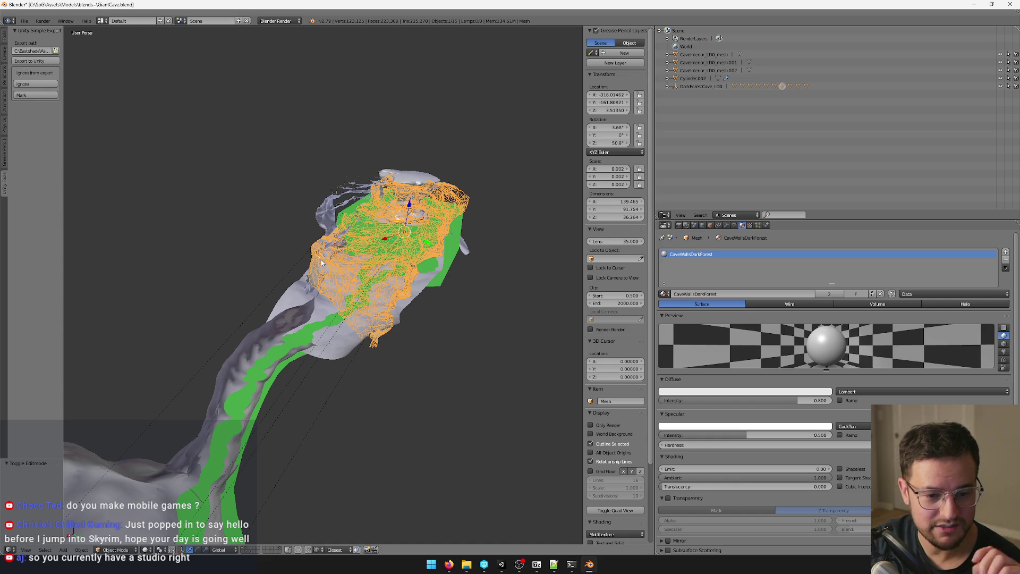
pyautogui.moveTo(298, 275)
pyautogui.mouseDown()
pyautogui.moveTo(342, 275)
pyautogui.moveTo(411, 304)
pyautogui.moveTo(375, 334)
pyautogui.moveTo(479, 269)
pyautogui.mouseUp()
pyautogui.rightClick(481, 234)
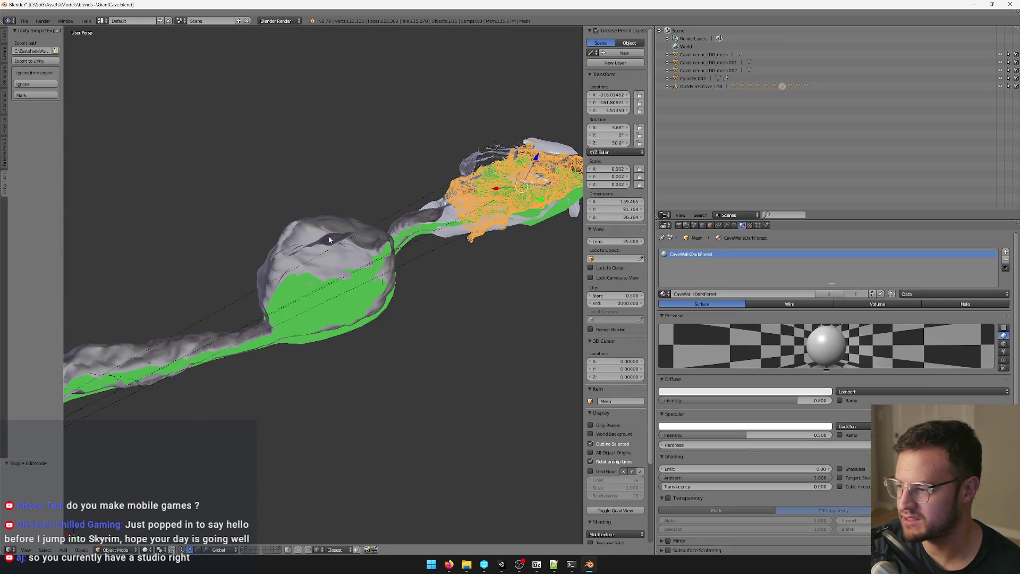
pyautogui.rightClick(323, 231)
pyautogui.moveTo(358, 229)
pyautogui.mouseDown()
pyautogui.moveTo(482, 223)
pyautogui.moveTo(444, 262)
pyautogui.moveTo(404, 275)
pyautogui.moveTo(392, 293)
pyautogui.mouseUp()
pyautogui.rightClick(415, 258)
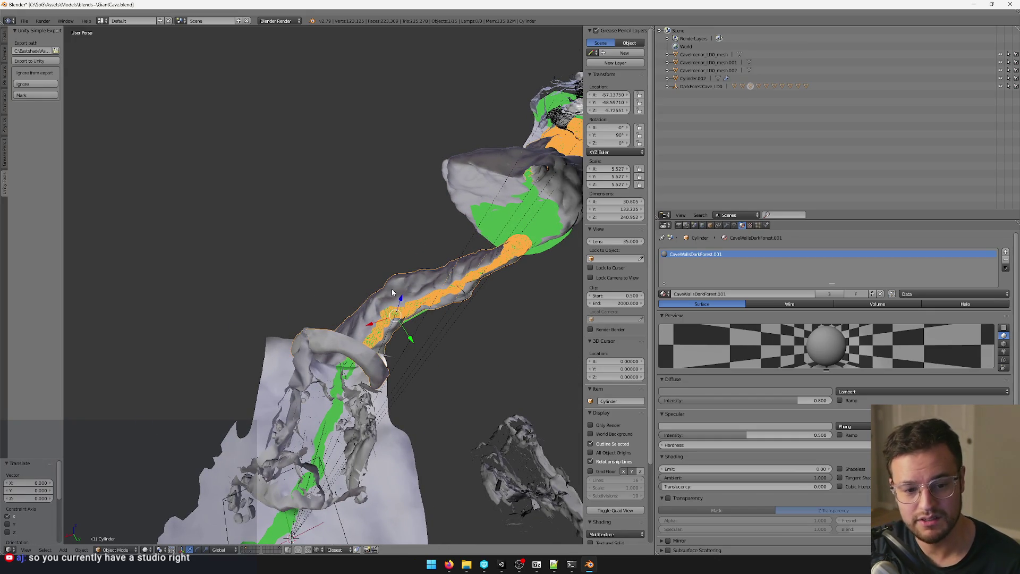
# Step: Check the materials on the pillar, rock blob and cave interior pieces
pyautogui.moveTo(402, 231); pyautogui.dragTo(379, 227)
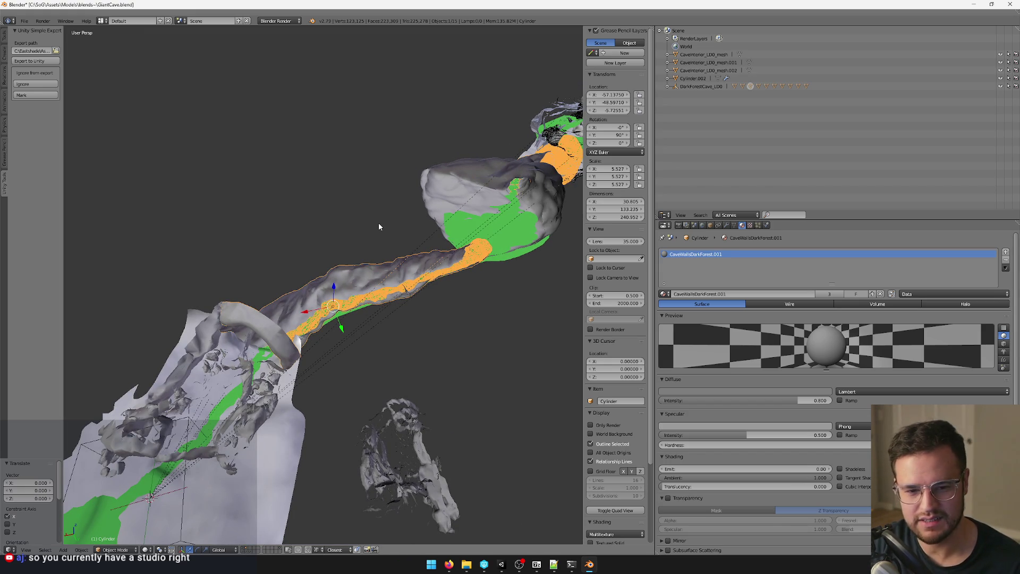
pyautogui.scroll(-4, 379, 226)
pyautogui.scroll(8, 350, 251)
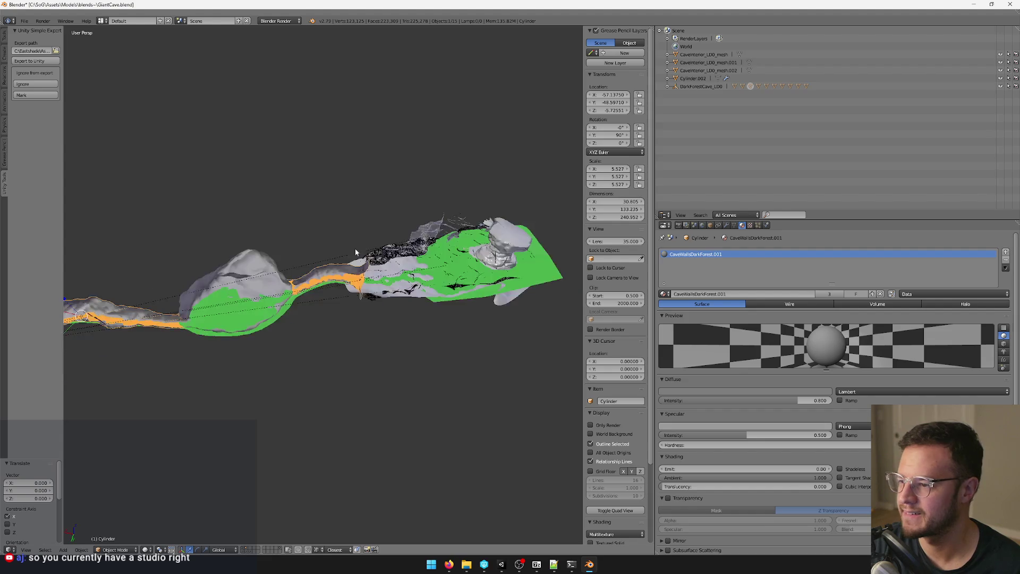
pyautogui.scroll(5, 374, 232)
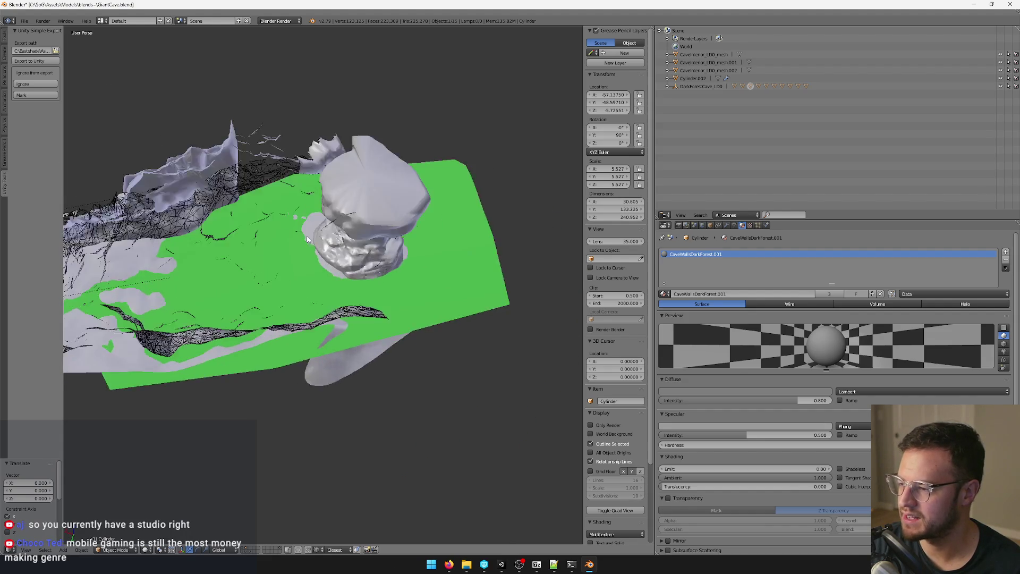
pyautogui.rightClick(406, 157)
pyautogui.scroll(5, 398, 138)
pyautogui.scroll(-6, 375, 197)
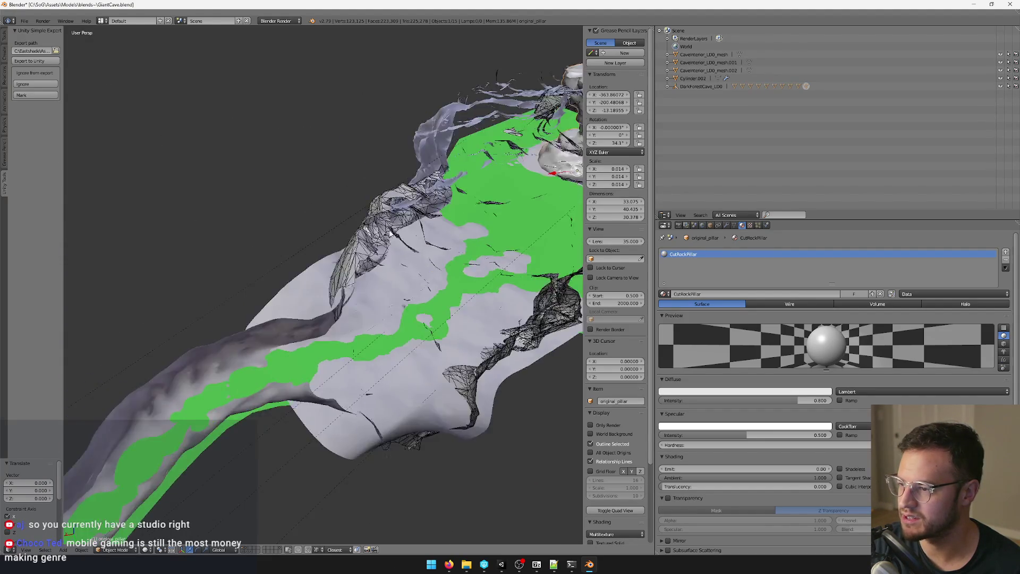
pyautogui.scroll(3, 361, 231)
pyautogui.scroll(-3, 366, 232)
pyautogui.rightClick(370, 232)
pyautogui.scroll(5, 370, 233)
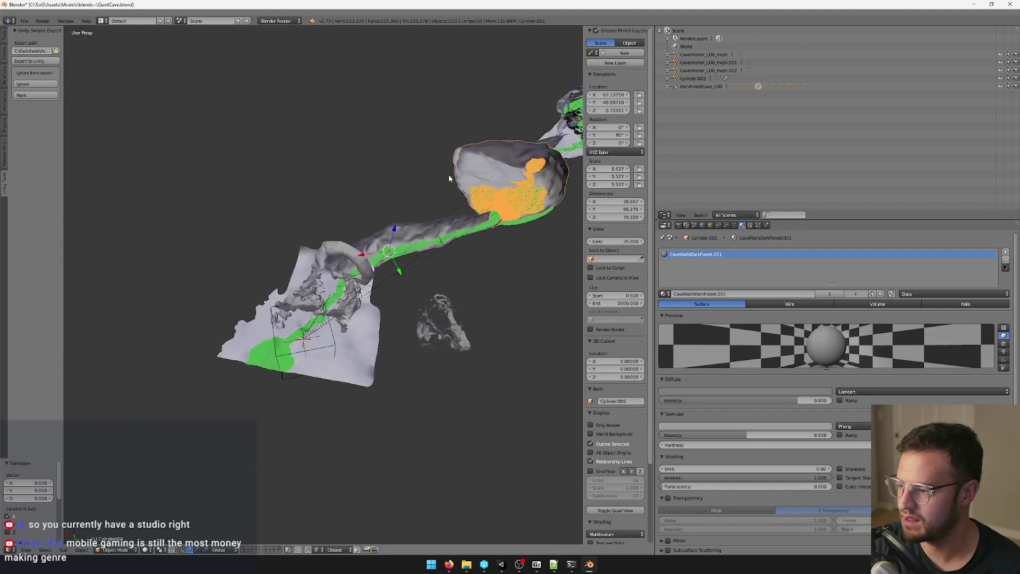
pyautogui.rightClick(357, 272)
# Step: Lift DarkForestCave_LOD, reset it to the origin, and open the export folder browser
pyautogui.moveTo(489, 323)
pyautogui.mouseDown()
pyautogui.moveTo(473, 340)
pyautogui.moveTo(449, 340)
pyautogui.moveTo(511, 282)
pyautogui.moveTo(460, 304)
pyautogui.moveTo(372, 311)
pyautogui.moveTo(255, 274)
pyautogui.mouseUp()
pyautogui.rightClick(252, 272)
pyautogui.rightClick(251, 273)
pyautogui.press('KP_Decimal')
pyautogui.moveTo(335, 263)
pyautogui.mouseDown()
pyautogui.moveTo(349, 179)
pyautogui.moveTo(425, 205)
pyautogui.moveTo(413, 221)
pyautogui.mouseUp()
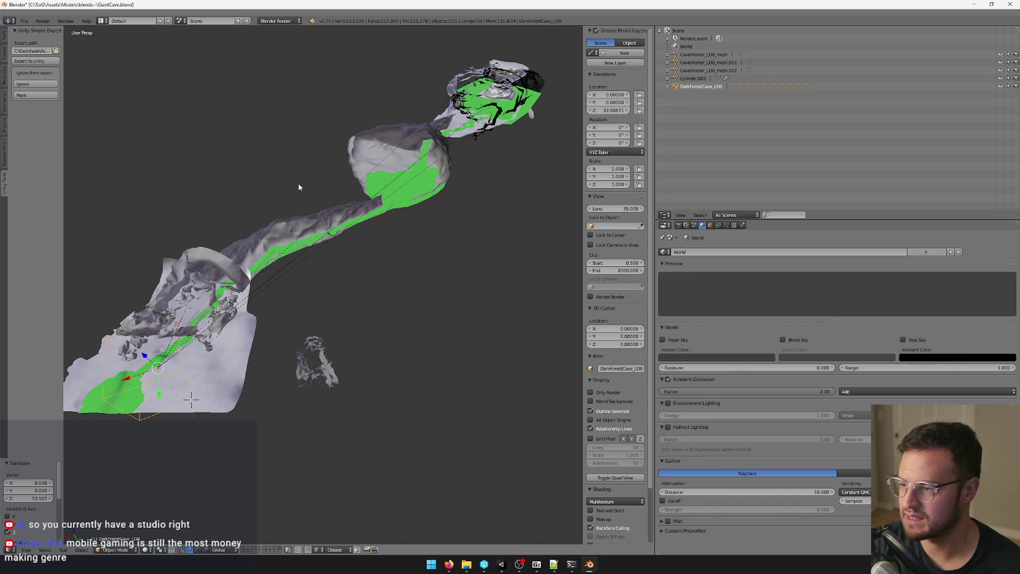
pyautogui.hotkey('ctrl', 'z')
pyautogui.moveTo(278, 258)
pyautogui.mouseDown()
pyautogui.moveTo(315, 216)
pyautogui.moveTo(280, 243)
pyautogui.moveTo(415, 272)
pyautogui.moveTo(396, 362)
pyautogui.mouseUp()
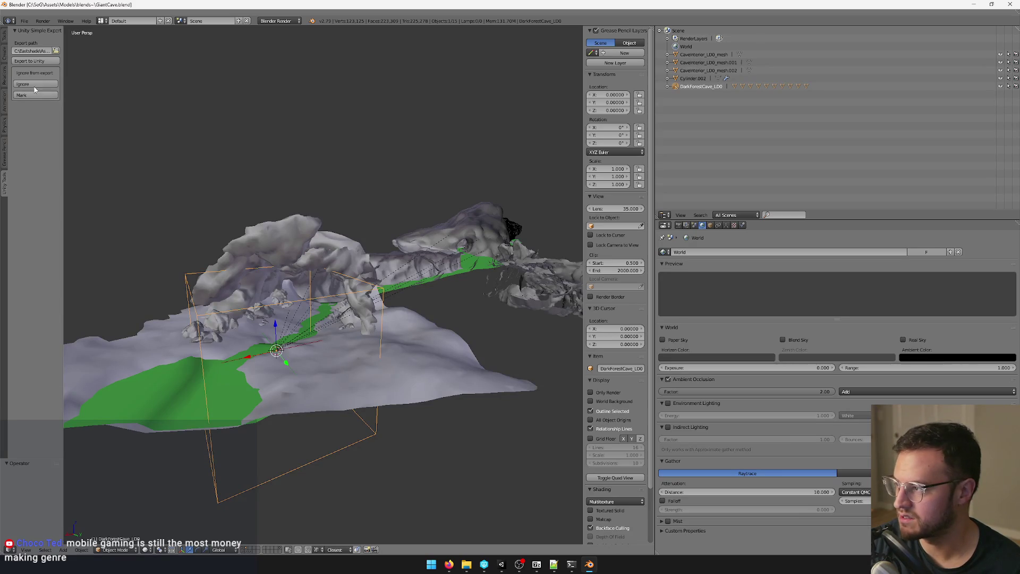
pyautogui.click(55, 52)
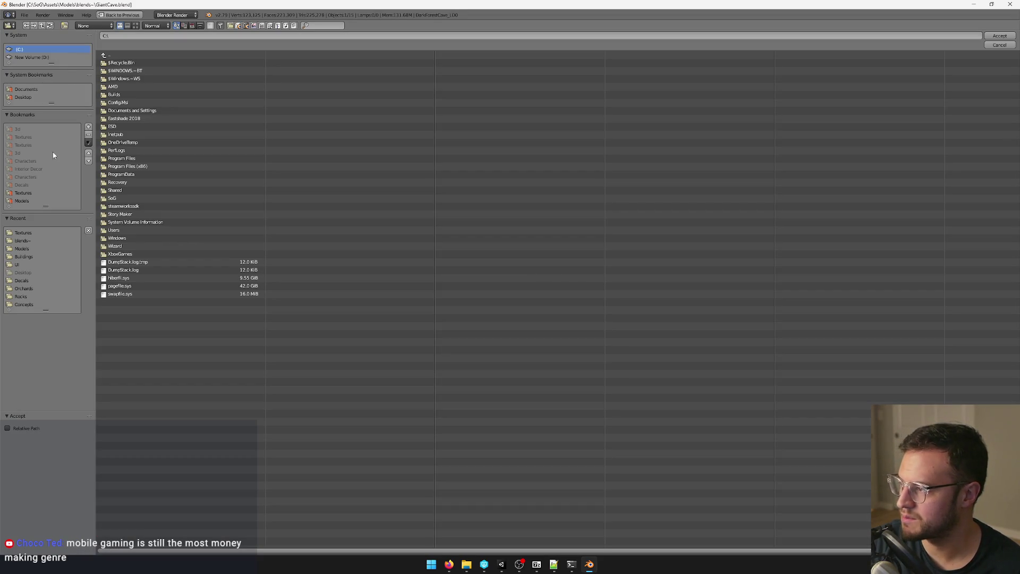
# Step: Accept the project's Models folder as the export destination, then switch to Unity
pyautogui.click(27, 251)
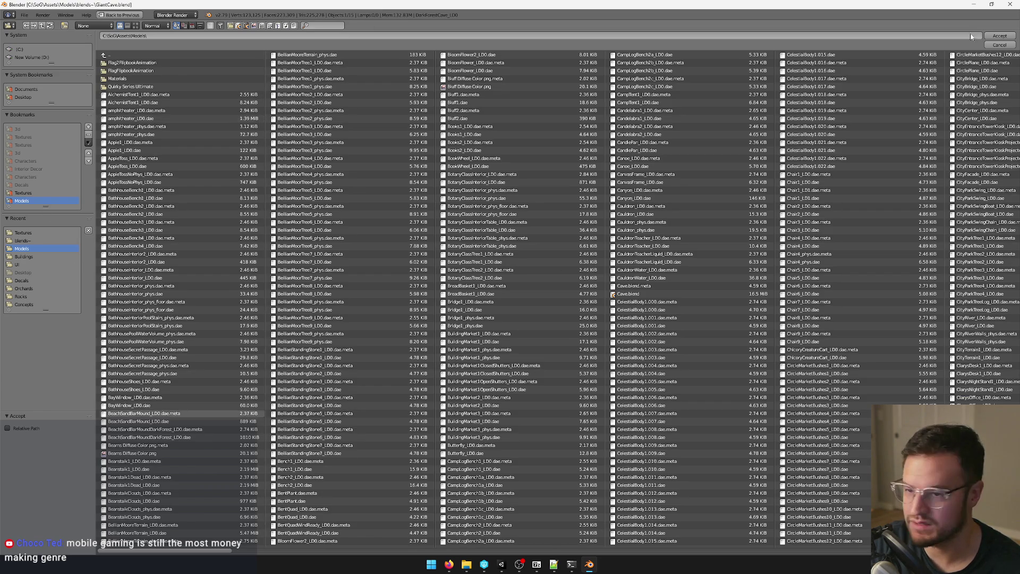
pyautogui.click(999, 35)
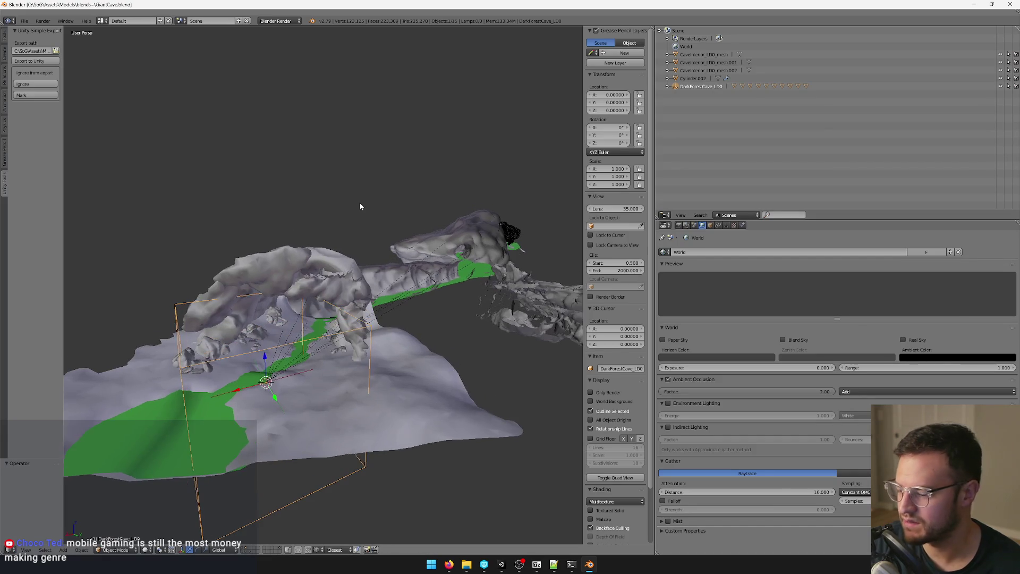
pyautogui.moveTo(357, 207)
pyautogui.mouseDown()
pyautogui.moveTo(347, 240)
pyautogui.moveTo(335, 226)
pyautogui.mouseUp()
pyautogui.click(485, 563)
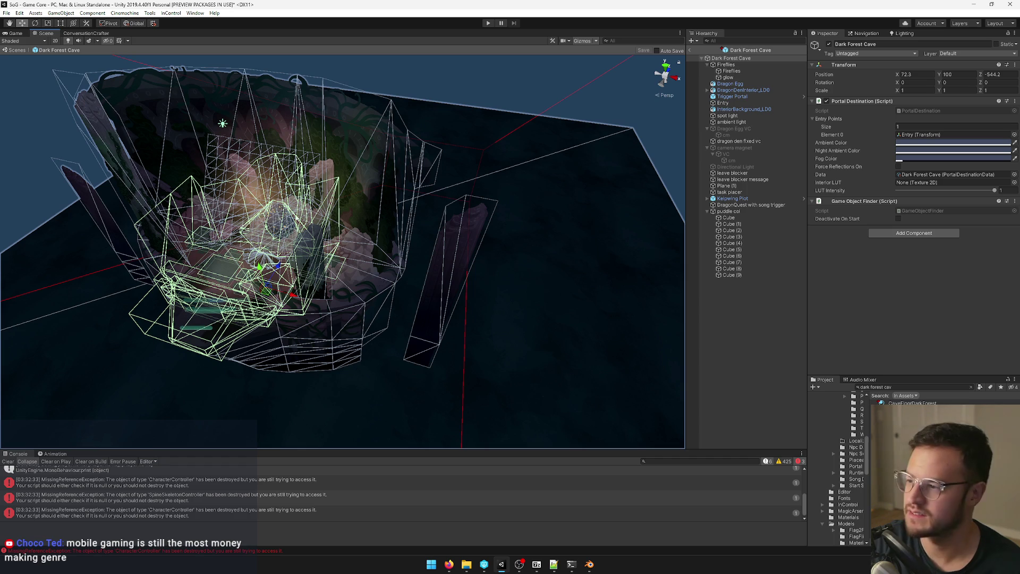
# Step: Frame the Fireflies object beside the dragon egg and inspect the nearby glow object
pyautogui.moveTo(457, 154)
pyautogui.keyDown('alt'); pyautogui.mouseDown()
pyautogui.moveTo(393, 164)
pyautogui.moveTo(383, 180)
pyautogui.moveTo(401, 166)
pyautogui.moveTo(415, 242)
pyautogui.moveTo(398, 252)
pyautogui.mouseUp(); pyautogui.keyUp('alt')
pyautogui.scroll(5, 374, 168)
pyautogui.click(406, 236)
pyautogui.scroll(3, 398, 252)
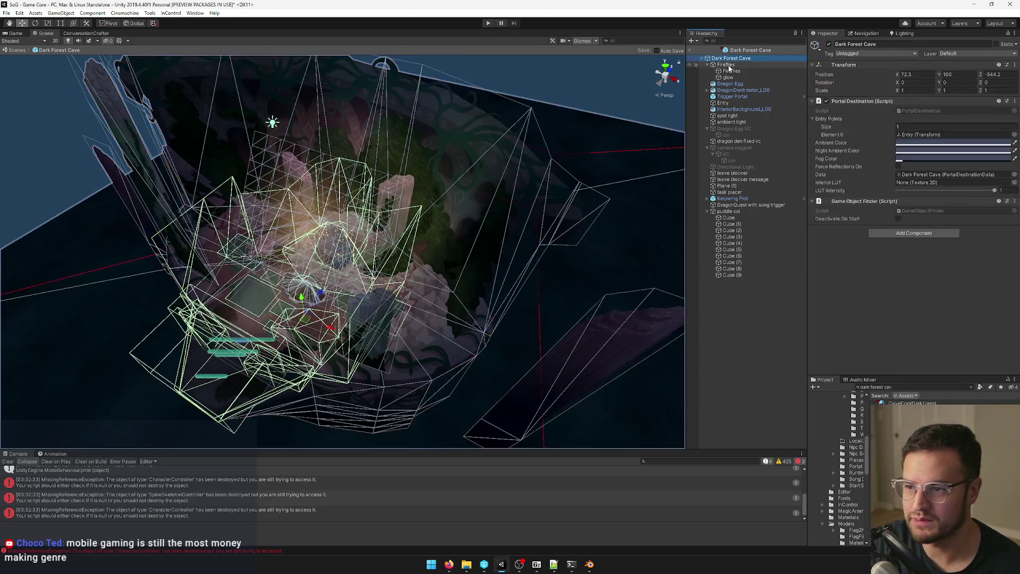
pyautogui.click(712, 64)
pyautogui.press('f')
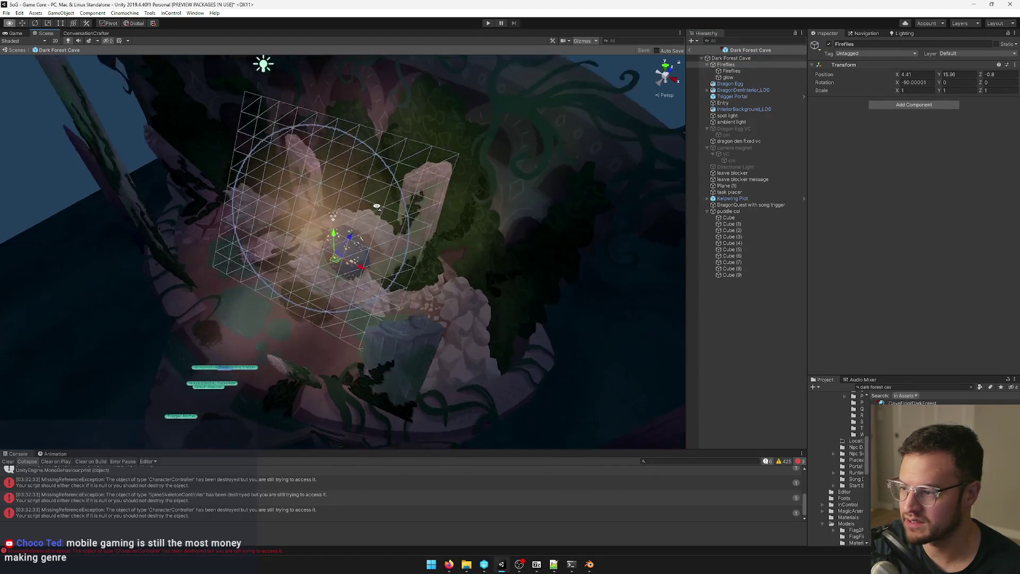
pyautogui.moveTo(468, 181)
pyautogui.keyDown('alt'); pyautogui.mouseDown()
pyautogui.moveTo(585, 164)
pyautogui.moveTo(555, 186)
pyautogui.moveTo(390, 189)
pyautogui.moveTo(371, 213)
pyautogui.moveTo(469, 191)
pyautogui.moveTo(276, 234)
pyautogui.mouseUp(); pyautogui.keyUp('alt')
pyautogui.click(474, 182)
# Step: Reselect Fireflies, frame it, and delete it from the scene
pyautogui.click(726, 64)
pyautogui.press('f')
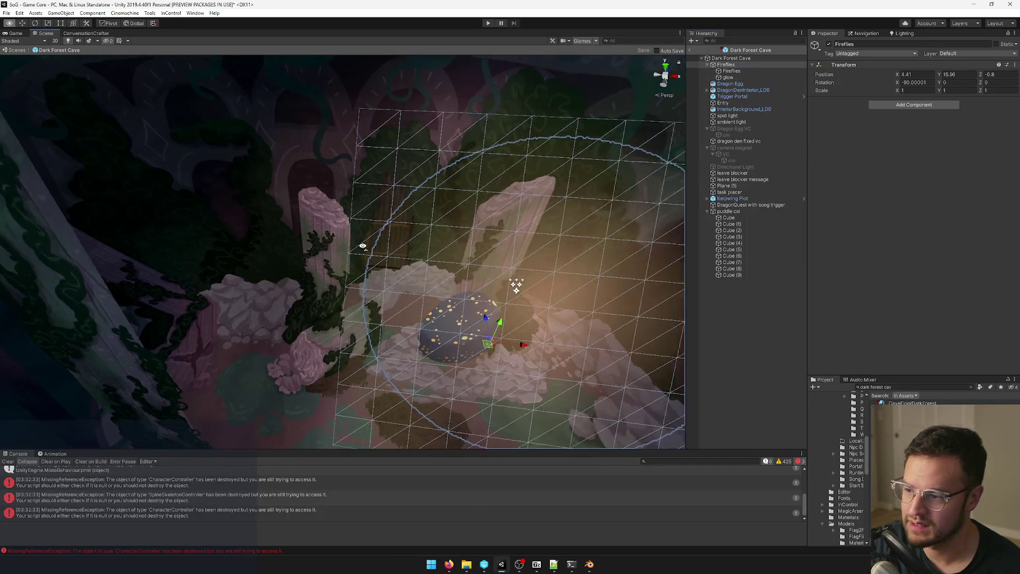
pyautogui.press('Delete')
pyautogui.moveTo(365, 244)
pyautogui.keyDown('alt'); pyautogui.mouseDown()
pyautogui.moveTo(307, 254)
pyautogui.moveTo(405, 265)
pyautogui.moveTo(312, 209)
pyautogui.moveTo(293, 212)
pyautogui.mouseUp(); pyautogui.keyUp('alt')
pyautogui.scroll(-5, 307, 254)
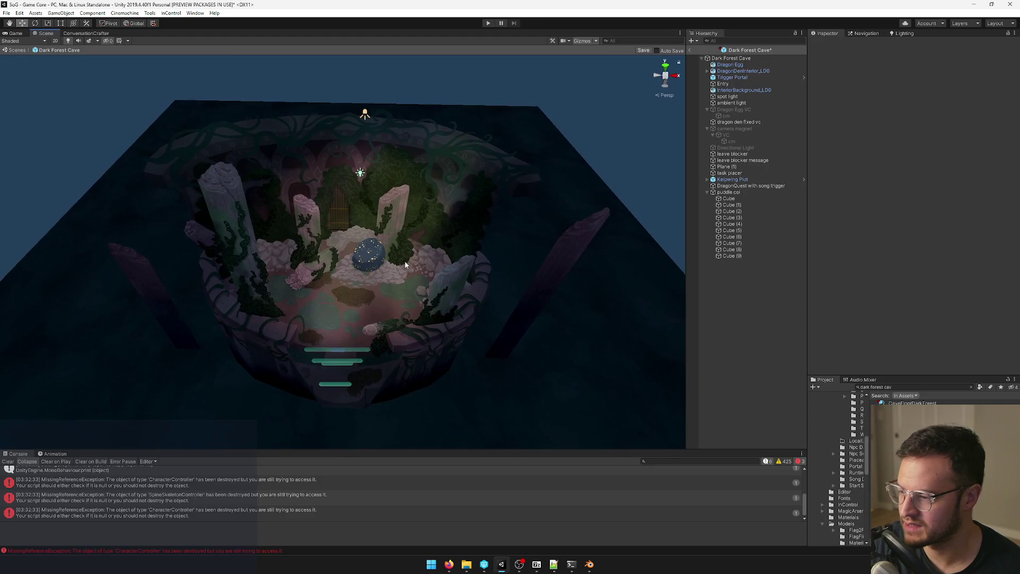
pyautogui.scroll(5, 405, 264)
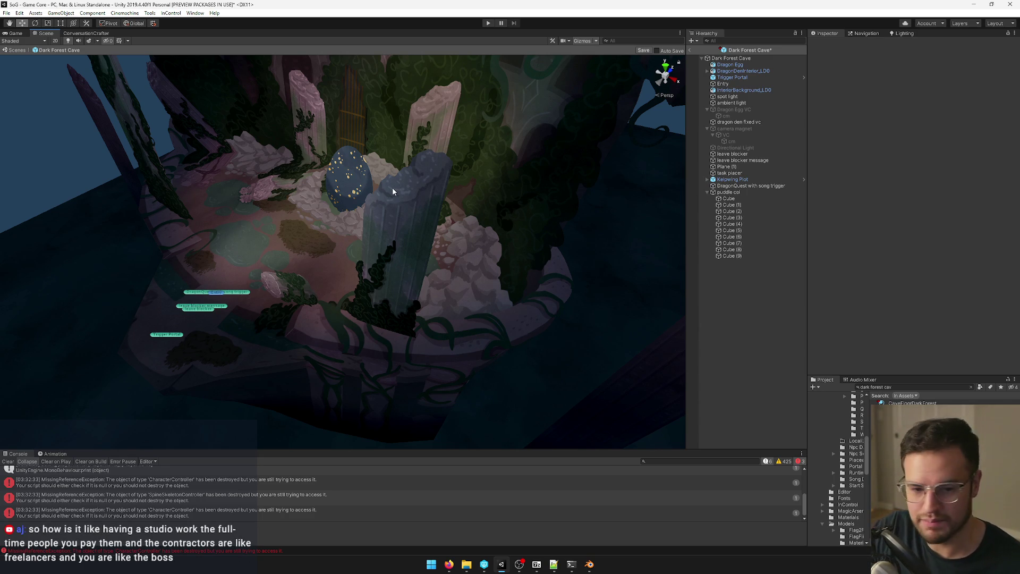
# Step: Move the ambient light down along its Y axis in the cave
pyautogui.moveTo(393, 191)
pyautogui.mouseDown()
pyautogui.moveTo(429, 155)
pyautogui.moveTo(431, 134)
pyautogui.mouseUp()
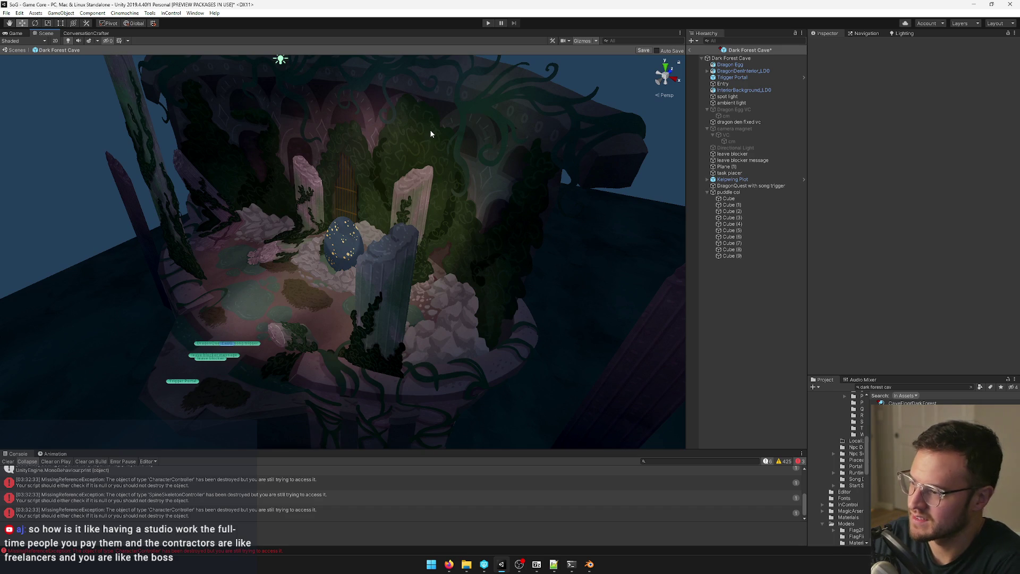
pyautogui.scroll(-5, 381, 122)
pyautogui.moveTo(381, 121)
pyautogui.mouseDown()
pyautogui.moveTo(381, 137)
pyautogui.moveTo(353, 101)
pyautogui.moveTo(414, 129)
pyautogui.mouseUp()
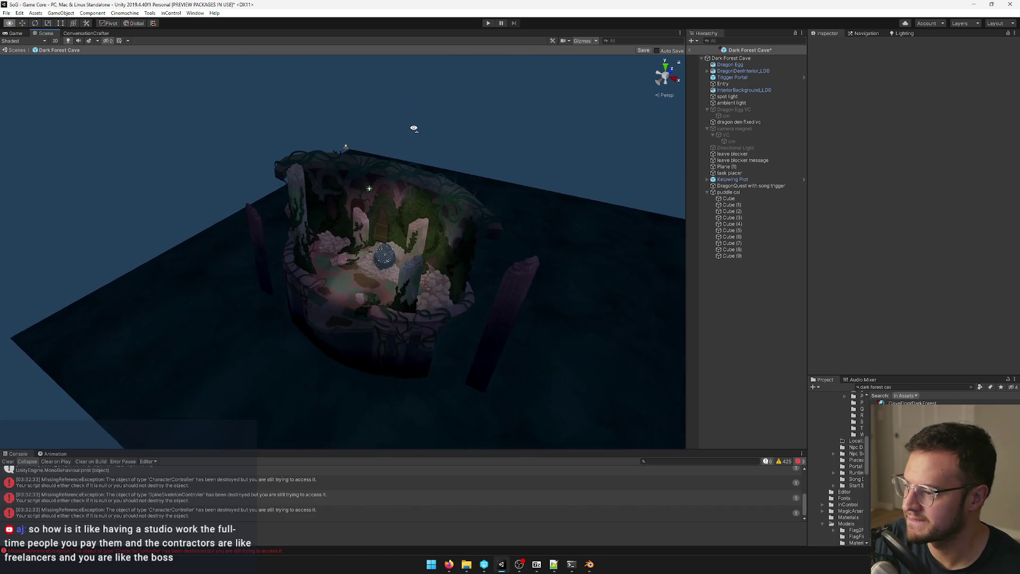
pyautogui.scroll(5, 414, 129)
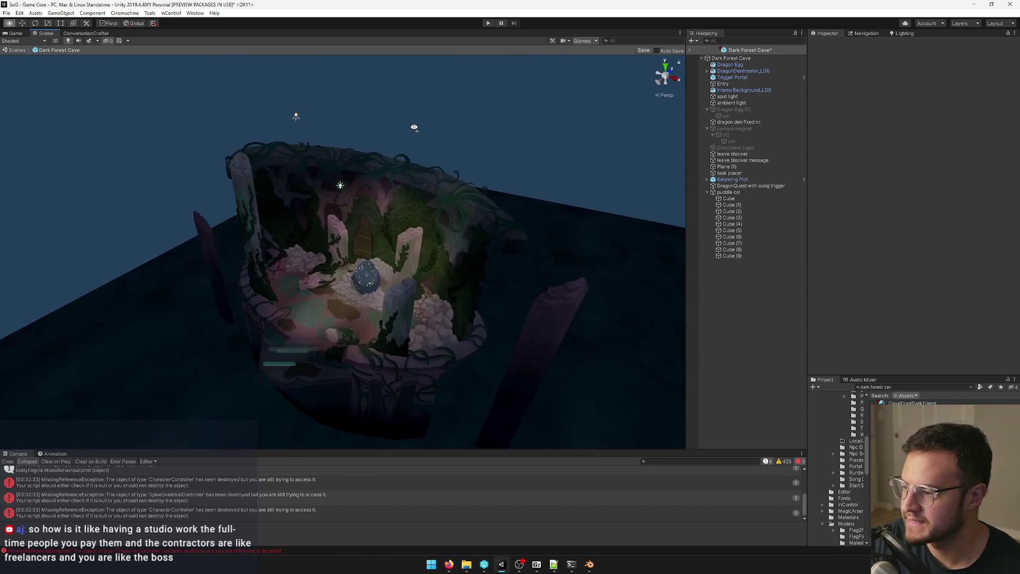
pyautogui.click(708, 193)
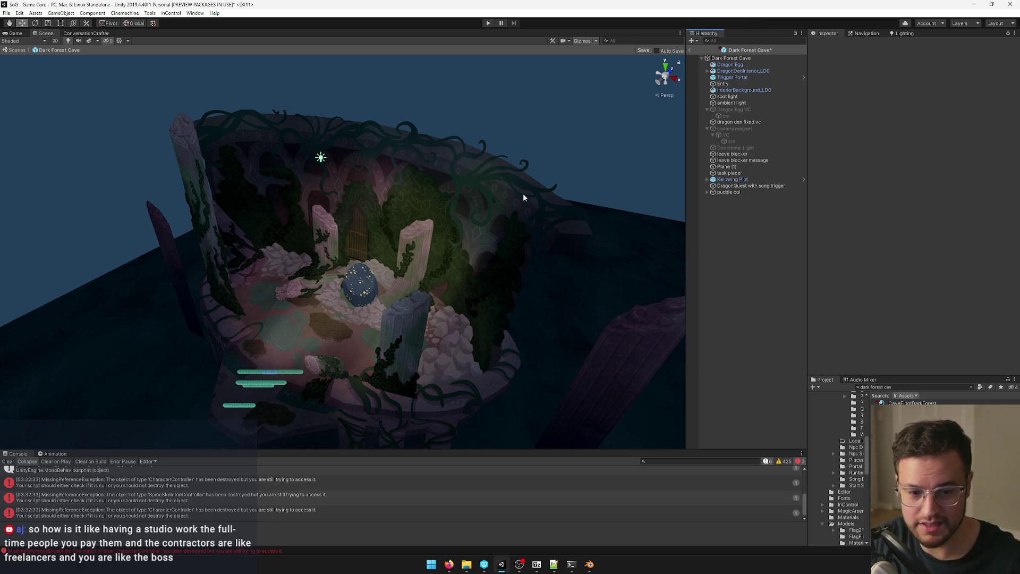
pyautogui.moveTo(523, 193); pyautogui.dragTo(496, 187)
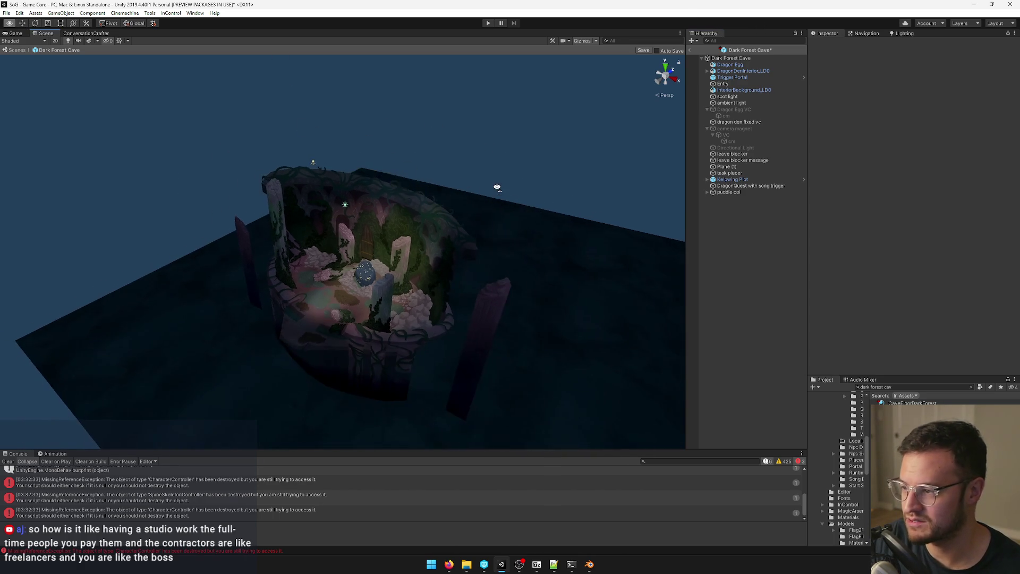
pyautogui.scroll(2, 373, 188)
pyautogui.click(346, 192)
pyautogui.moveTo(346, 163); pyautogui.dragTo(344, 208)
pyautogui.moveTo(345, 209); pyautogui.dragTo(414, 170)
# Step: Activate the Dragon Egg VC camera, rename it Dark Forest Cave 1 VC, and return to Blender
pyautogui.click(707, 109)
pyautogui.click(734, 109)
pyautogui.click(829, 44)
pyautogui.scroll(5, 590, 103)
pyautogui.scroll(-5, 212, 100)
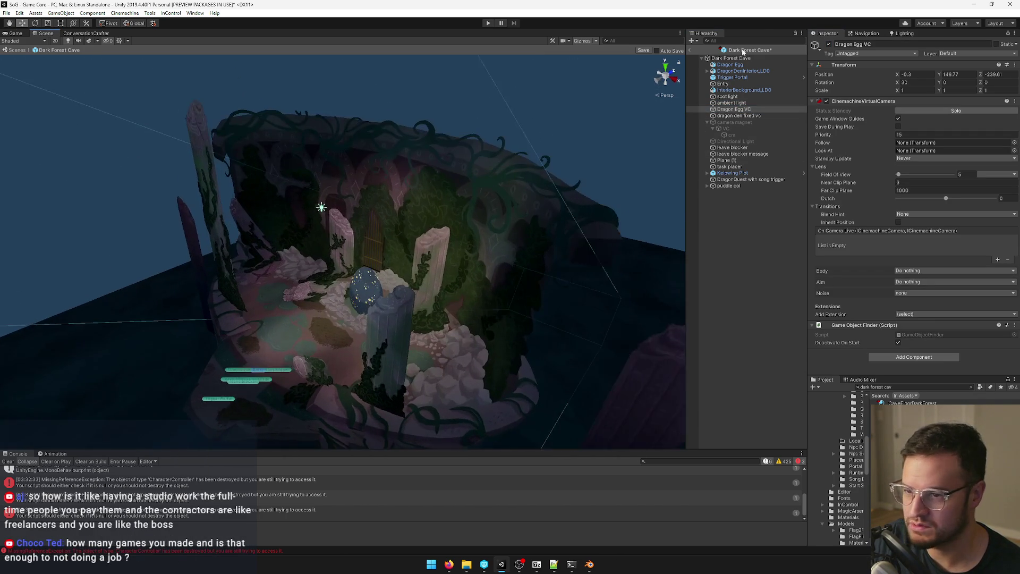
pyautogui.click(874, 44)
pyautogui.write('Cave')
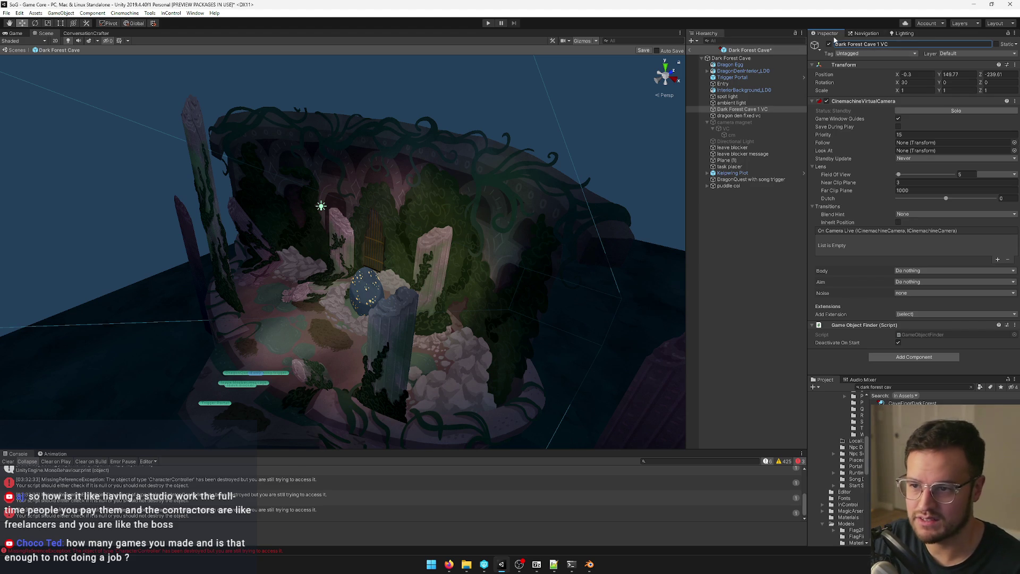
pyautogui.hotkey('alt', 'Tab')
pyautogui.moveTo(328, 301); pyautogui.dragTo(406, 329)
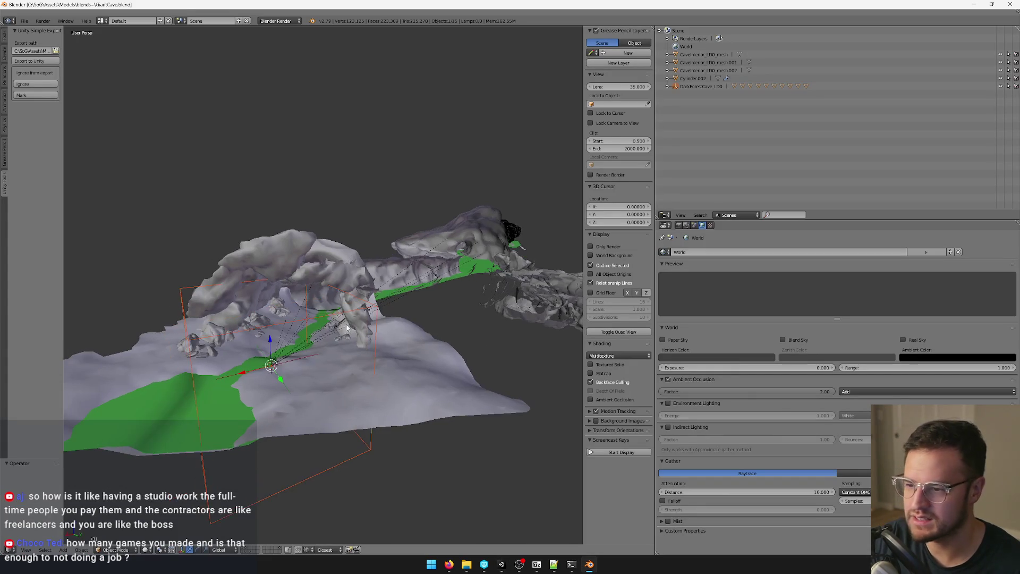
# Step: In Unity, find the DarkForestCave_LD0 model in the Project and add it to the scene
pyautogui.click(181, 300)
pyautogui.click(711, 225)
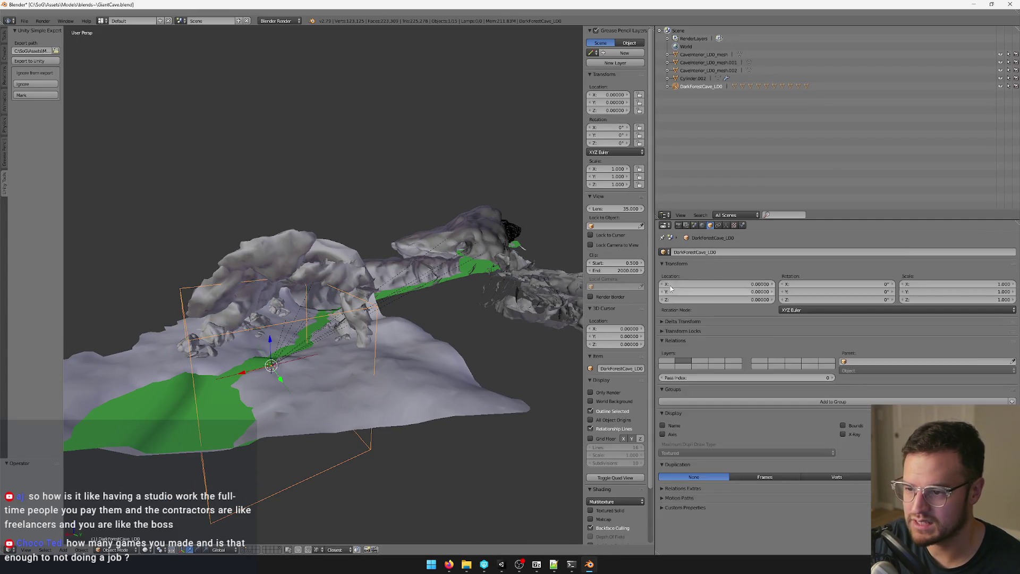
pyautogui.hotkey('alt', 'Tab')
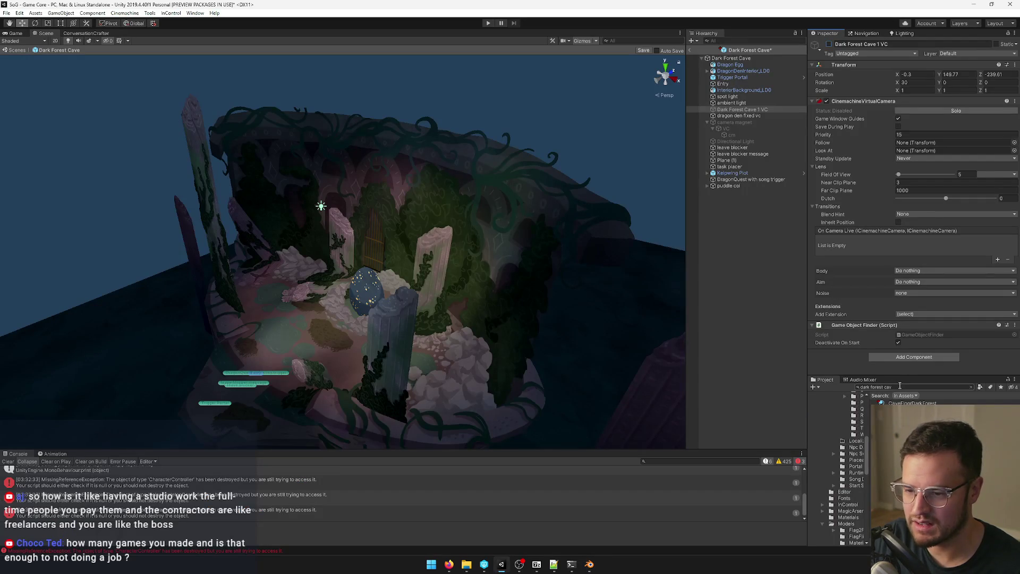
pyautogui.click(899, 395)
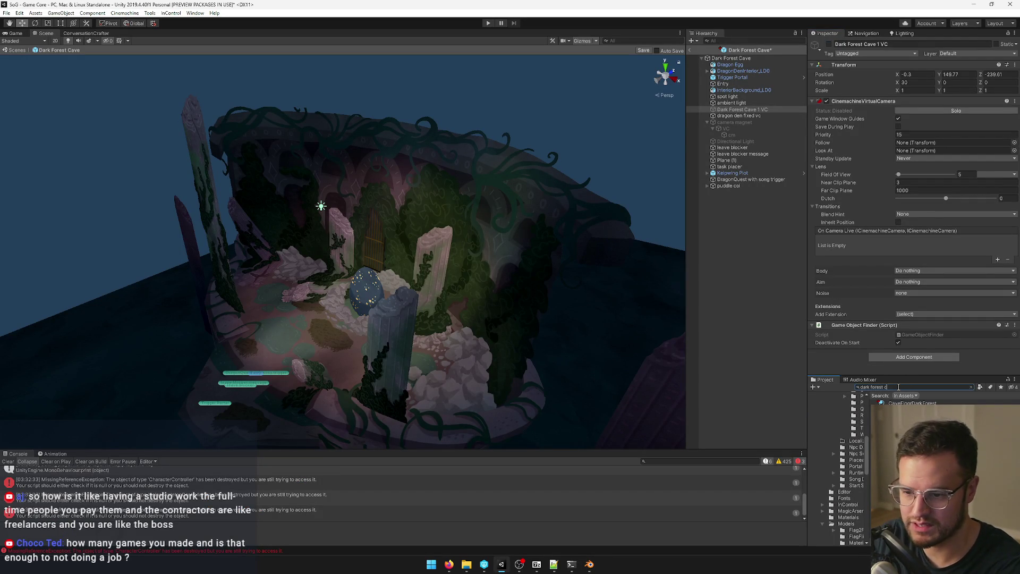
pyautogui.write('ave')
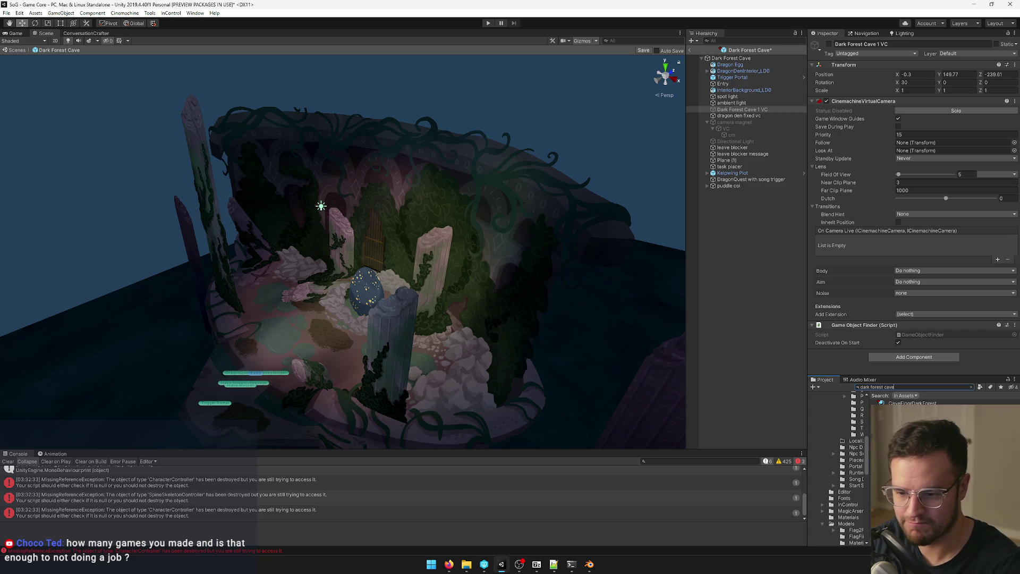
pyautogui.press('Down')
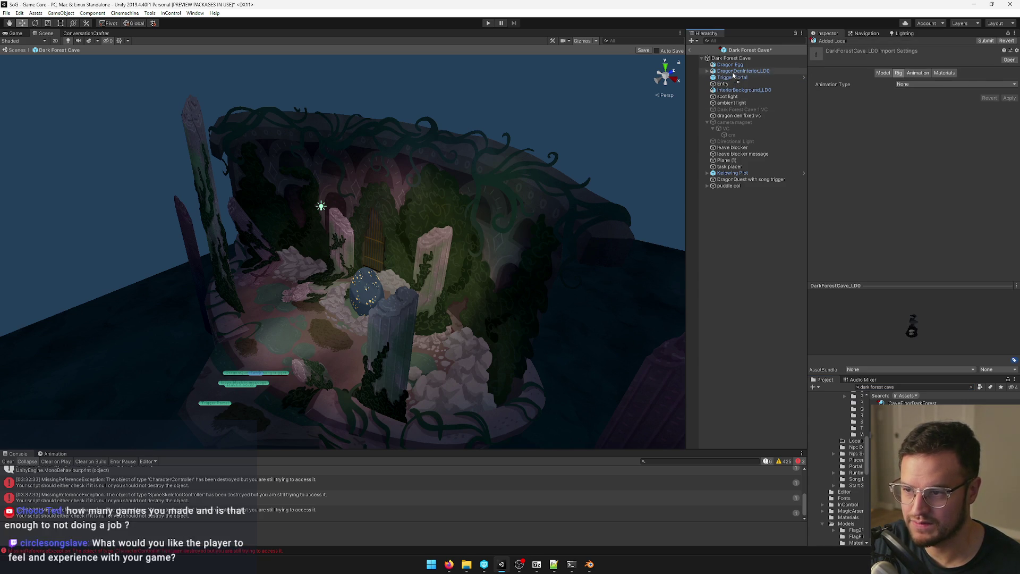
pyautogui.click(406, 181)
pyautogui.moveTo(406, 180)
pyautogui.mouseDown()
pyautogui.moveTo(491, 181)
pyautogui.moveTo(422, 217)
pyautogui.mouseUp()
# Step: Unparent DarkForestCave_LD0 and delete the old DragonDenInterior_LD0 and Dragon Egg objects
pyautogui.moveTo(744, 83); pyautogui.dragTo(738, 68)
pyautogui.click(738, 78)
pyautogui.press('Delete')
pyautogui.click(741, 71)
pyautogui.click(404, 222)
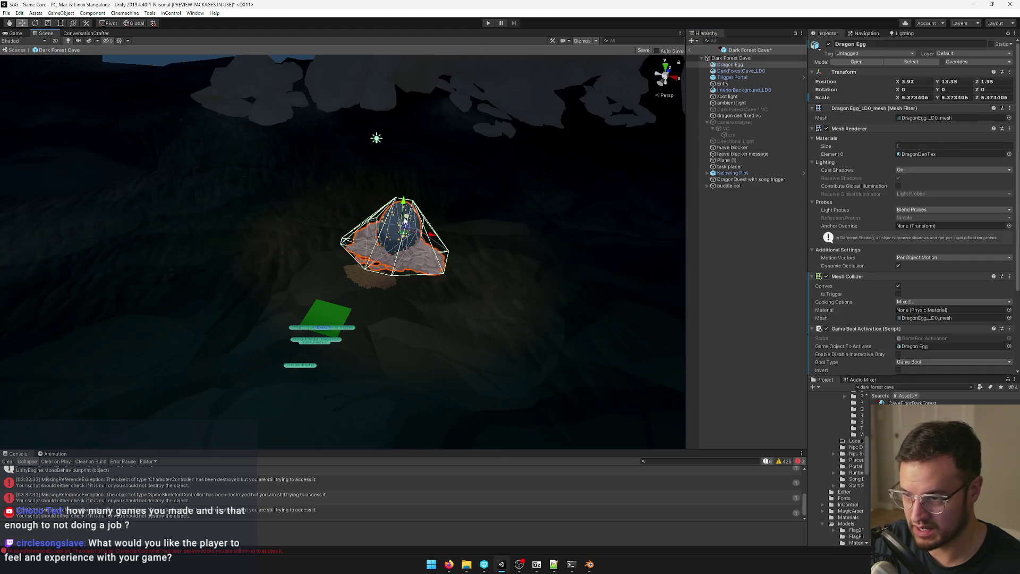
pyautogui.press('Delete')
# Step: Look over the new cave model, locate the RocksCave material, and return to Blender
pyautogui.moveTo(467, 132)
pyautogui.mouseDown()
pyautogui.moveTo(132, 132)
pyautogui.moveTo(540, 53)
pyautogui.mouseUp()
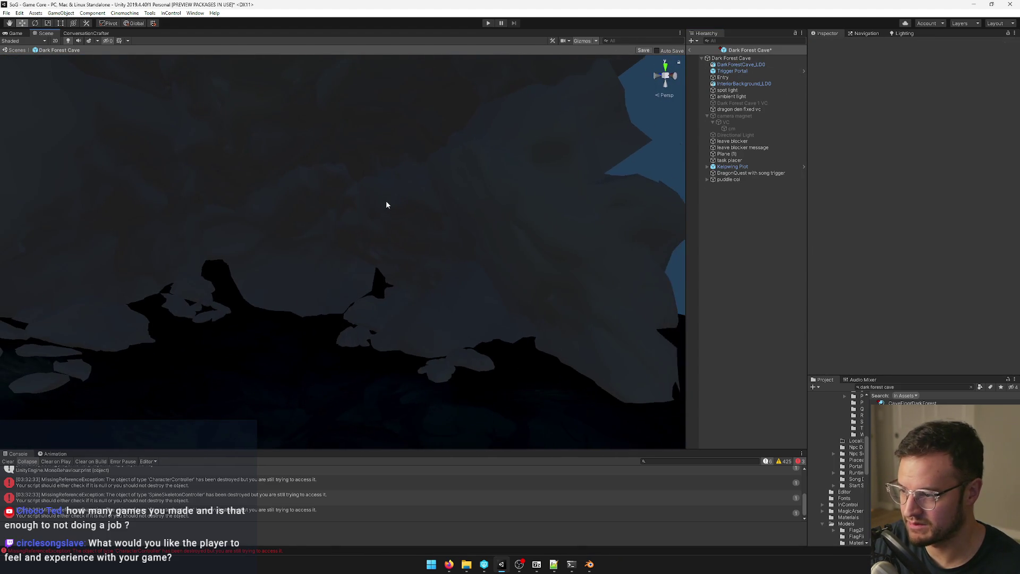
pyautogui.click(386, 200)
pyautogui.moveTo(454, 190)
pyautogui.mouseDown()
pyautogui.moveTo(424, 198)
pyautogui.moveTo(399, 190)
pyautogui.moveTo(329, 208)
pyautogui.moveTo(409, 133)
pyautogui.moveTo(435, 142)
pyautogui.mouseUp()
pyautogui.click(909, 162)
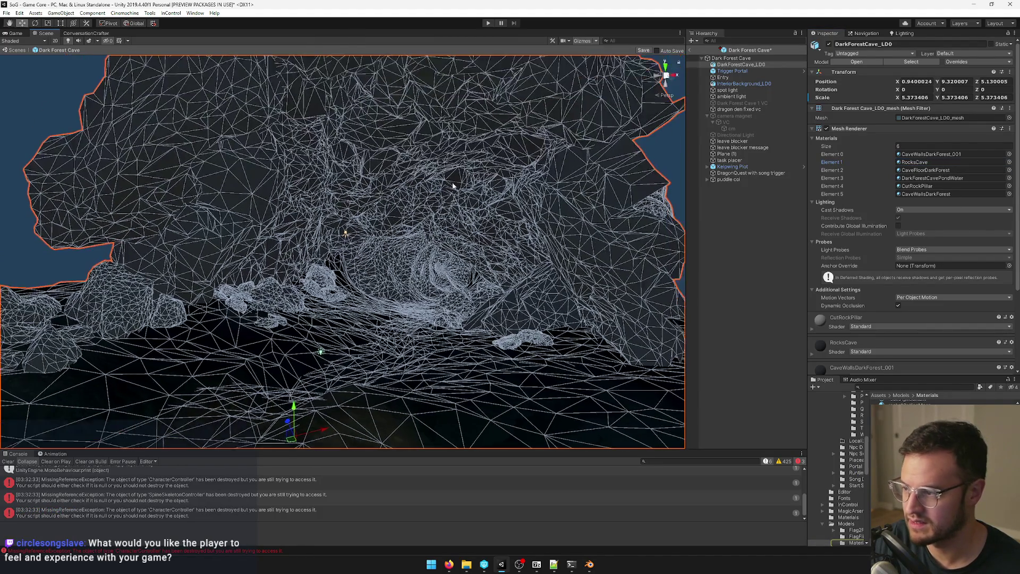
pyautogui.hotkey('alt', 'Tab')
pyautogui.moveTo(448, 195); pyautogui.dragTo(468, 213)
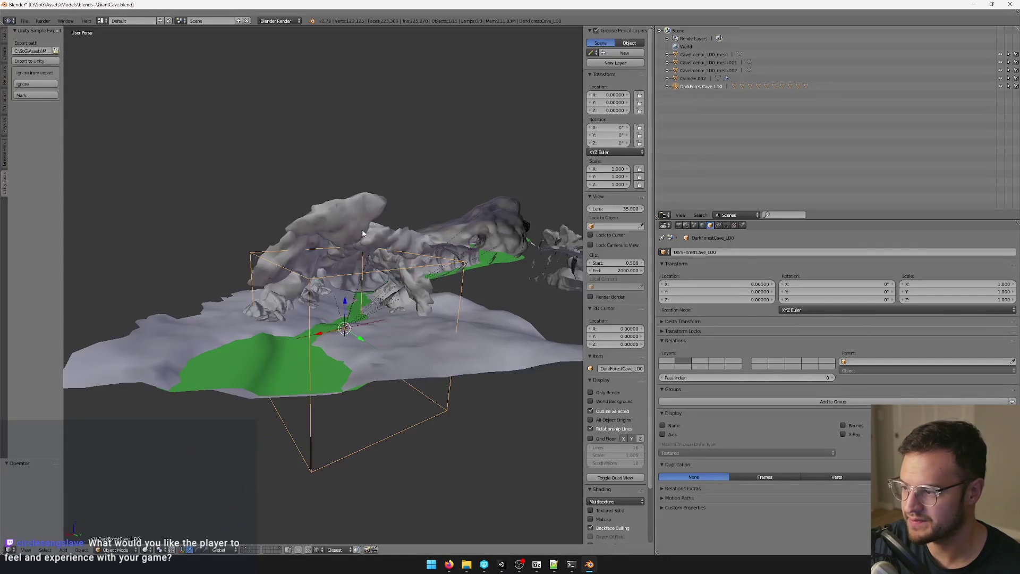
# Step: Replace the cylinder piece's CaveWallsDarkForest.001 material with CaveWallsDarkForest
pyautogui.click(743, 86)
pyautogui.click(740, 226)
pyautogui.moveTo(367, 249)
pyautogui.mouseDown()
pyautogui.moveTo(372, 283)
pyautogui.moveTo(432, 284)
pyautogui.moveTo(416, 296)
pyautogui.moveTo(239, 321)
pyautogui.mouseUp()
pyautogui.rightClick(374, 282)
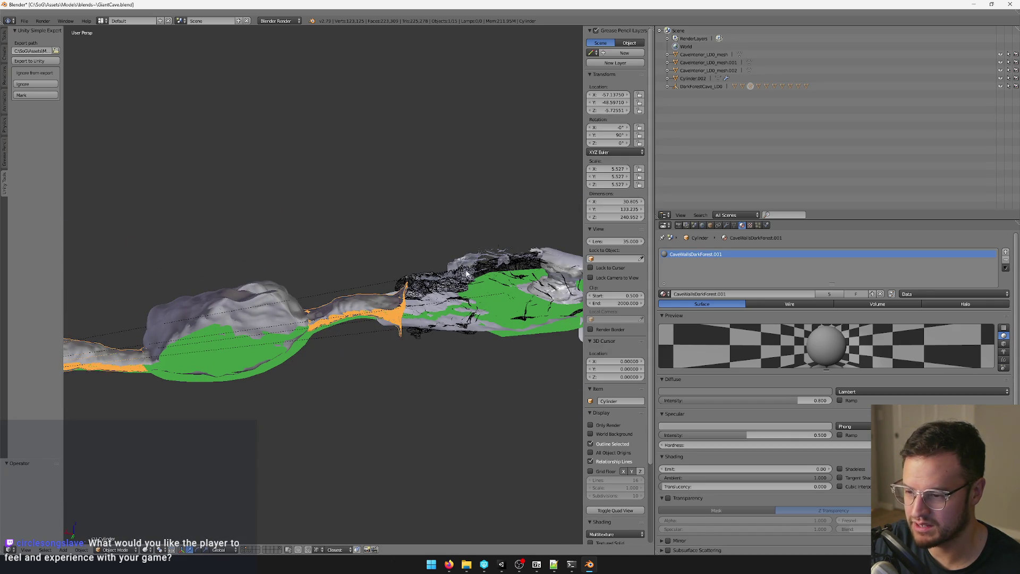
pyautogui.moveTo(388, 290); pyautogui.dragTo(396, 287)
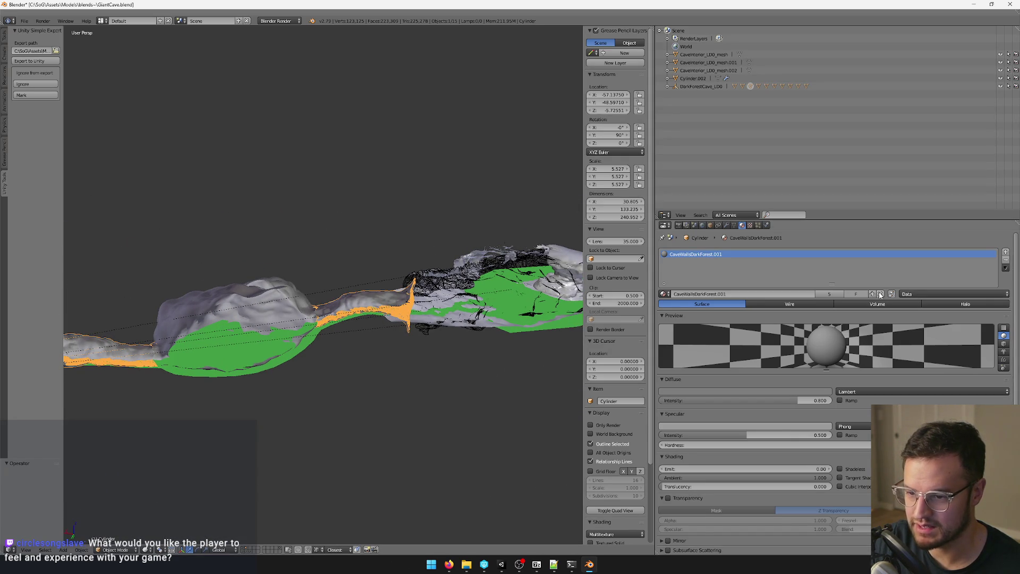
pyautogui.click(880, 295)
pyautogui.moveTo(319, 286); pyautogui.dragTo(223, 284)
pyautogui.click(664, 294)
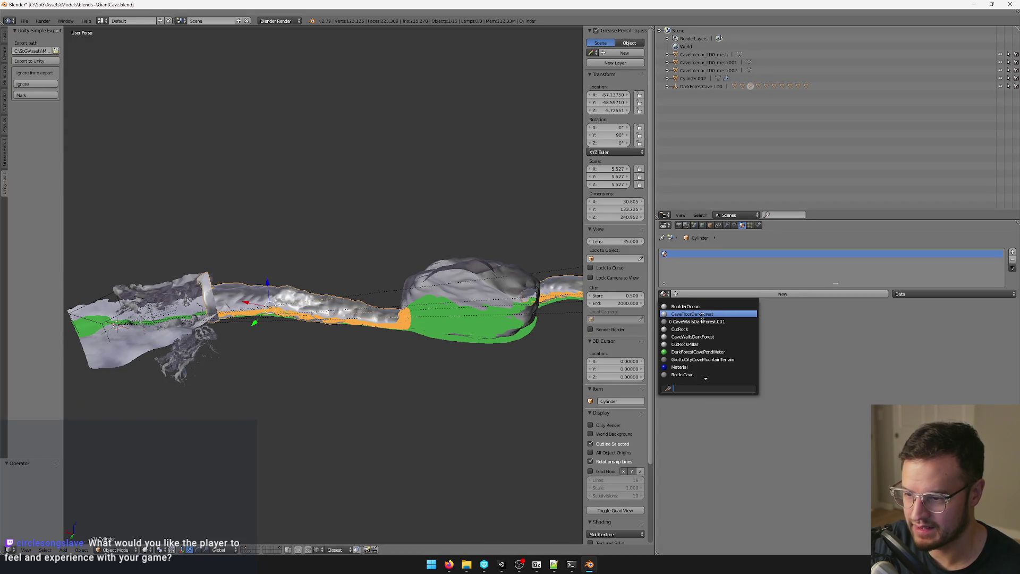
pyautogui.write('walls')
pyautogui.press('Return')
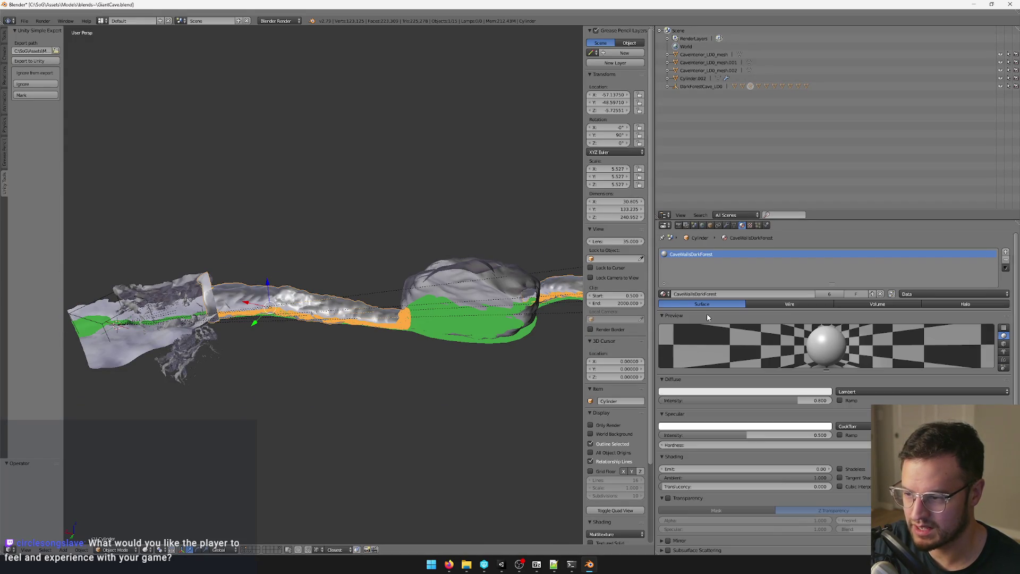
# Step: Assign CaveWallsDarkForest to the boulder piece Cylinder.001
pyautogui.rightClick(440, 276)
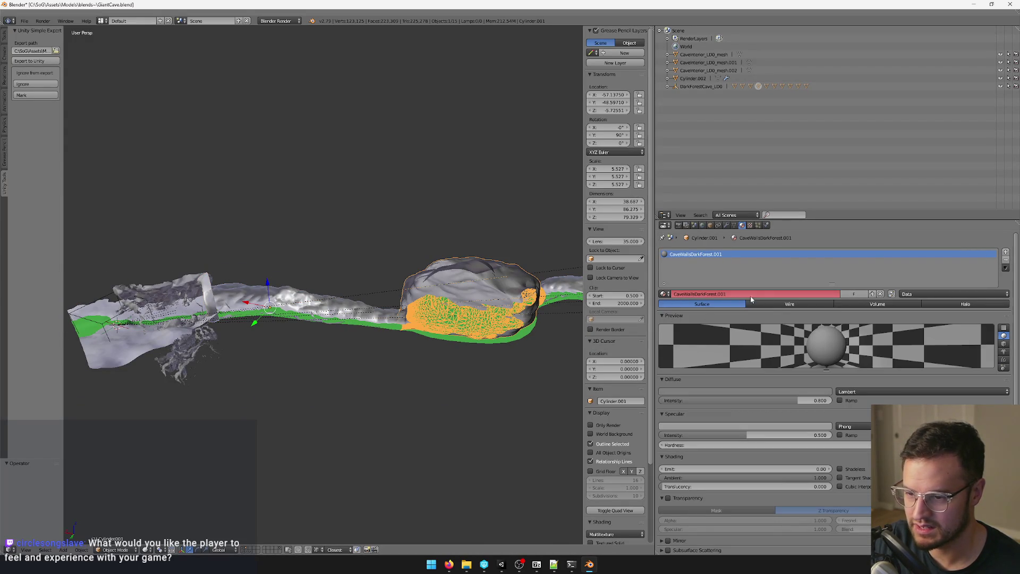
pyautogui.click(665, 294)
pyautogui.write('cavew')
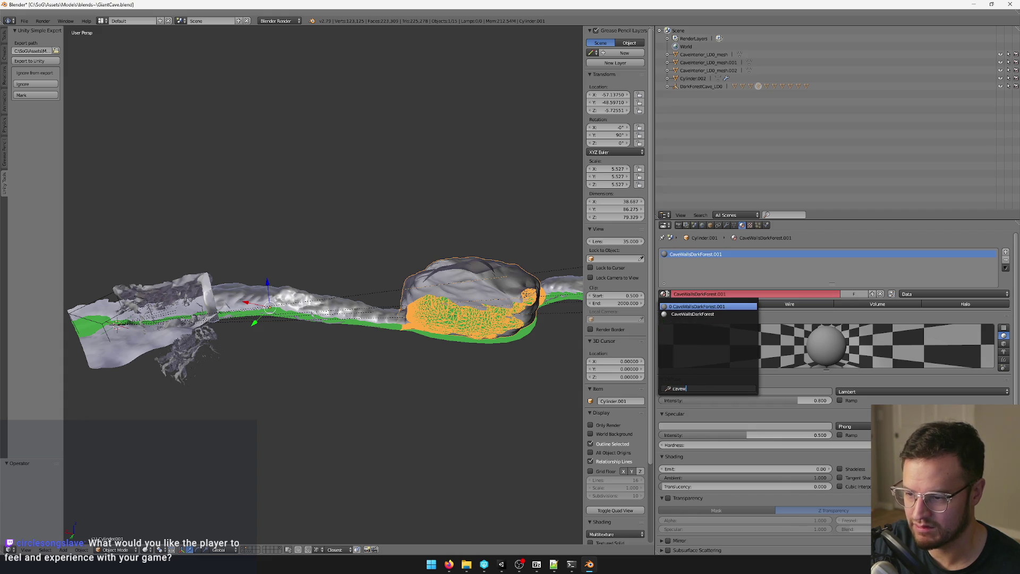
pyautogui.click(691, 314)
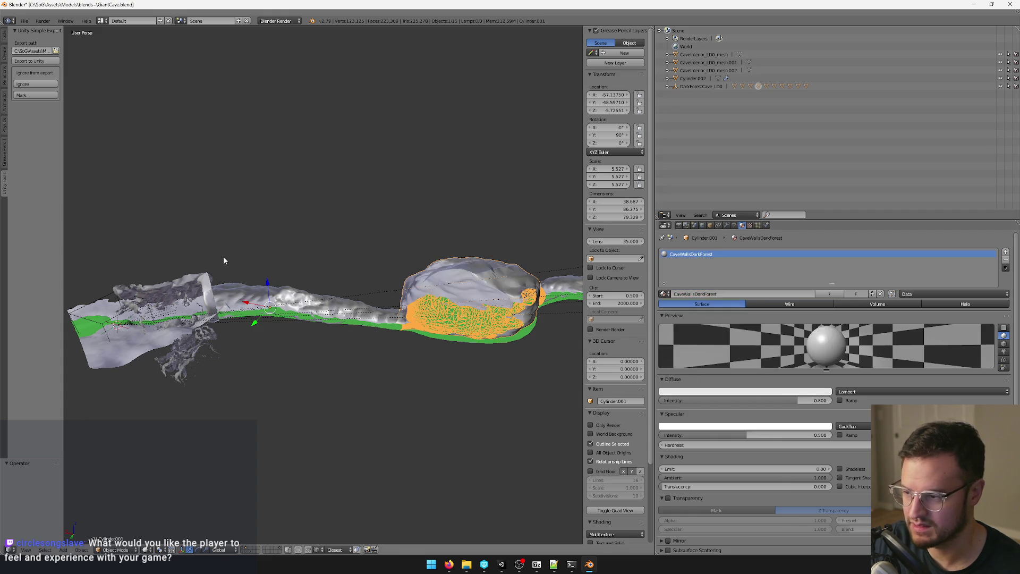
# Step: Swap CaveInteriorMesh's RocksCave material for CaveWallsDarkForest
pyautogui.rightClick(271, 292)
pyautogui.press('KP_Decimal')
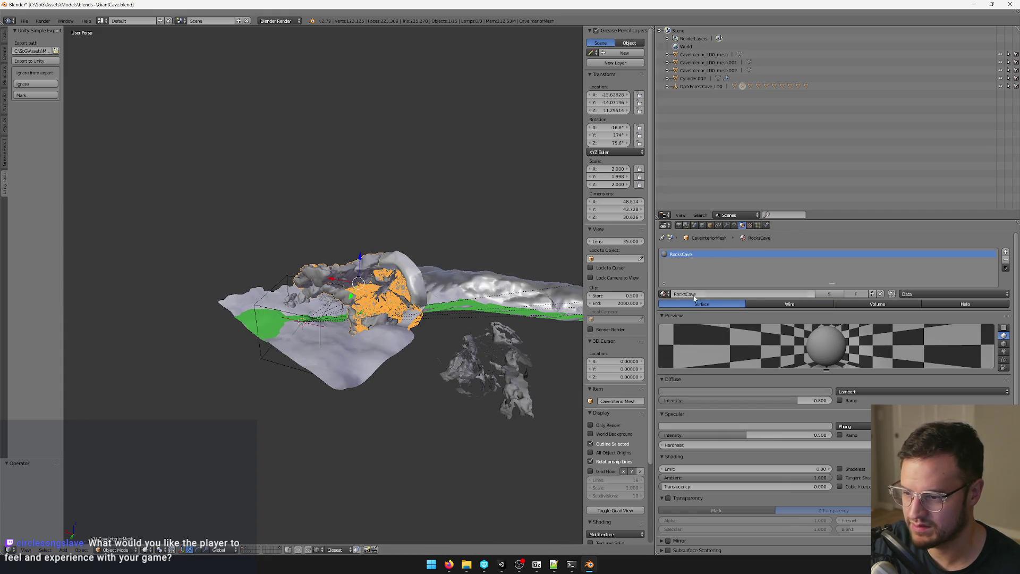
pyautogui.click(880, 295)
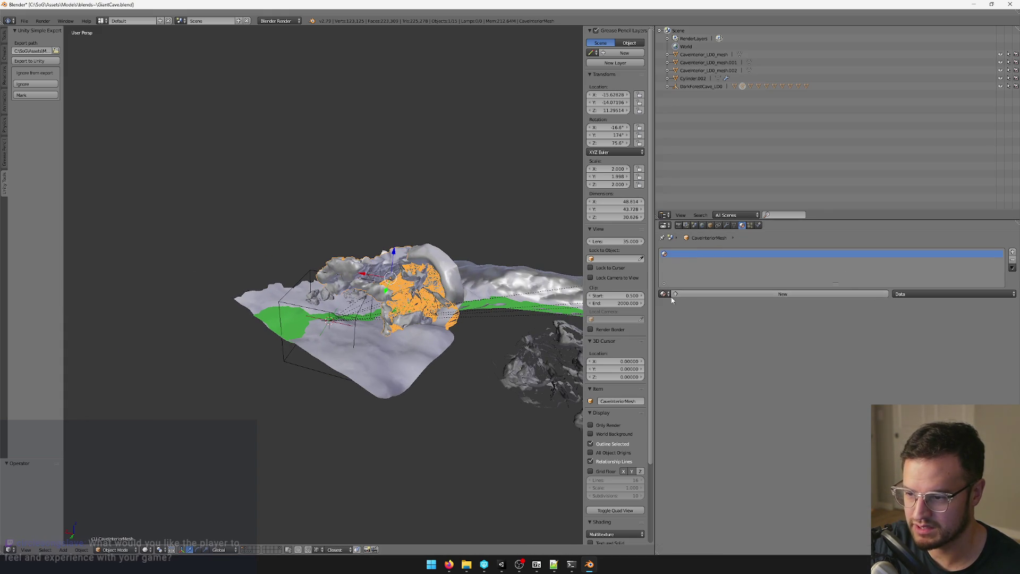
pyautogui.click(664, 294)
pyautogui.write('cavew')
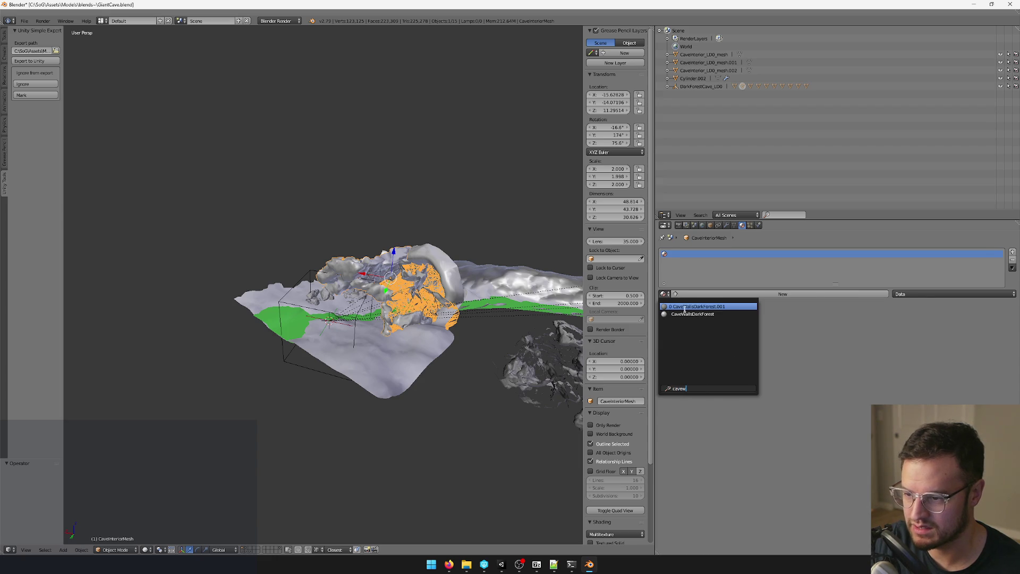
pyautogui.click(685, 312)
# Step: Select and frame CaveBluffRocksMesh, then undo its accidental move
pyautogui.rightClick(359, 299)
pyautogui.press('KP_Decimal')
pyautogui.press('g')
pyautogui.click(333, 227)
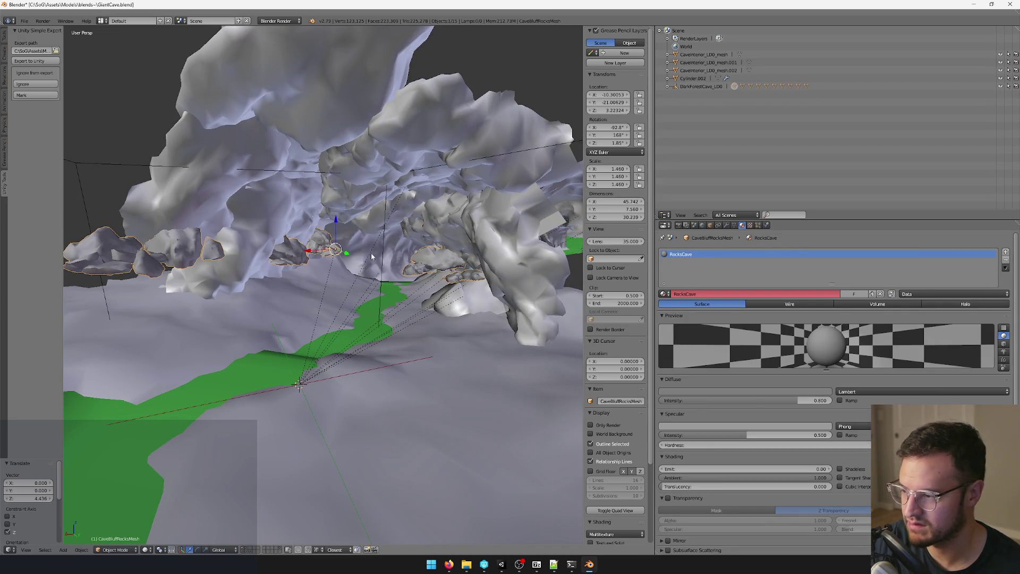
pyautogui.hotkey('ctrl', 'z')
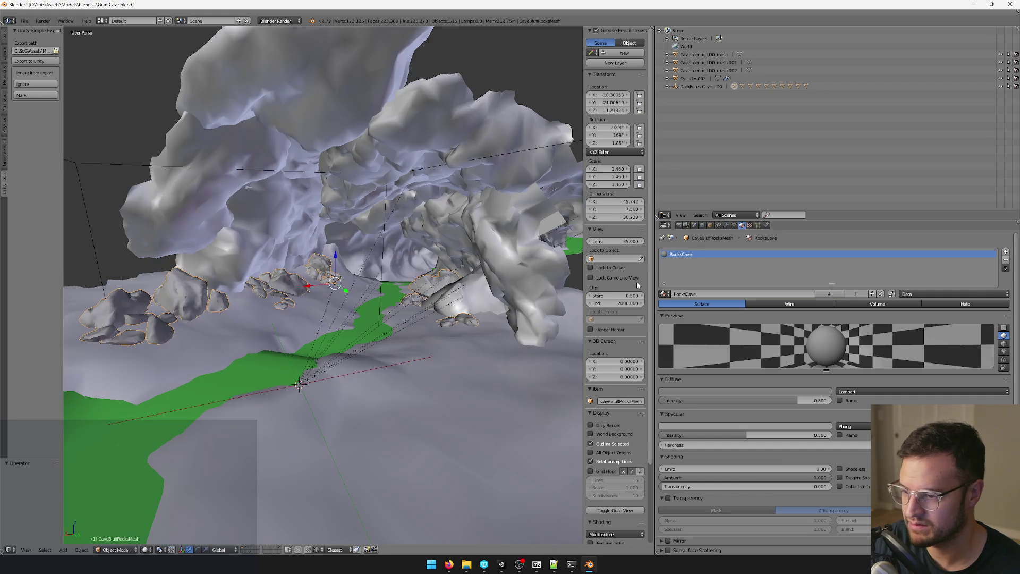